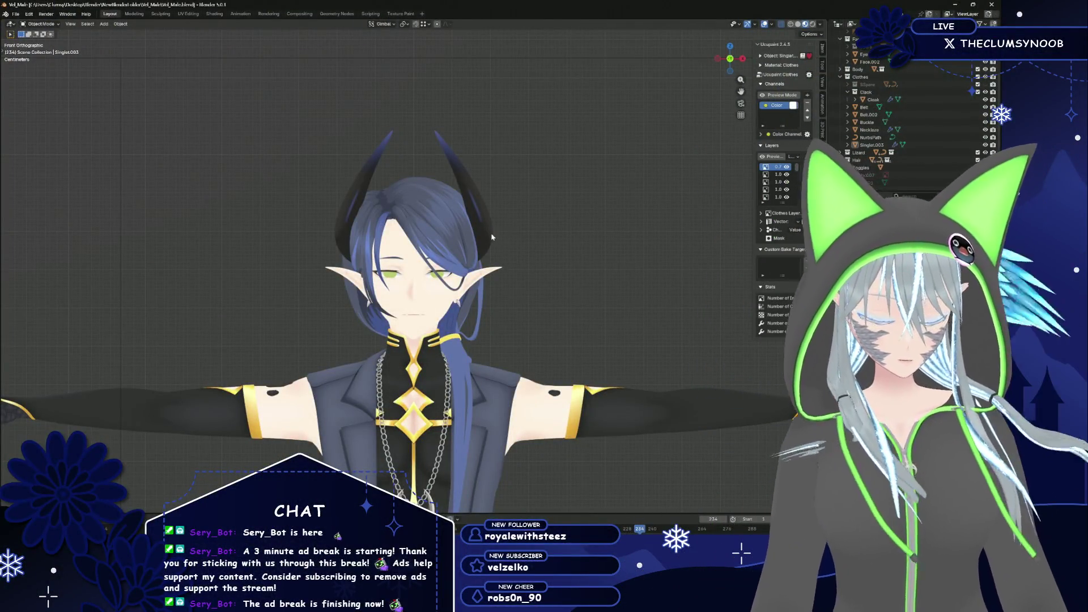
Inspect the character from several angles, then select the Hair_Head.001 mesh from the front view
mouse_move(497, 231)
middle_down()
mouse_move(477, 297)
mouse_move(317, 332)
mouse_move(702, 312)
middle_up()
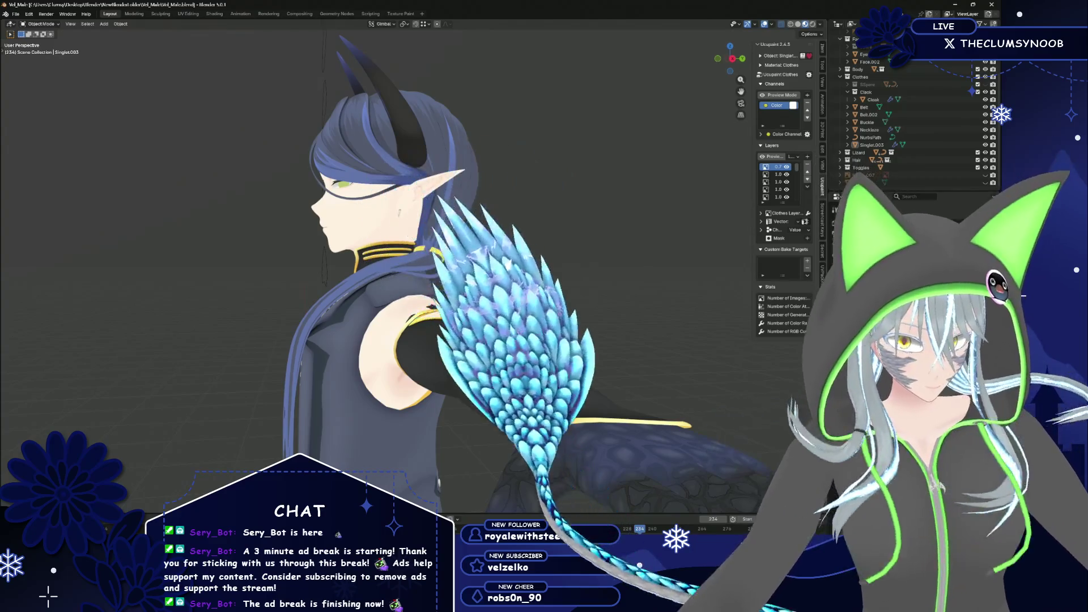
middle_drag(445, 242, 485, 254)
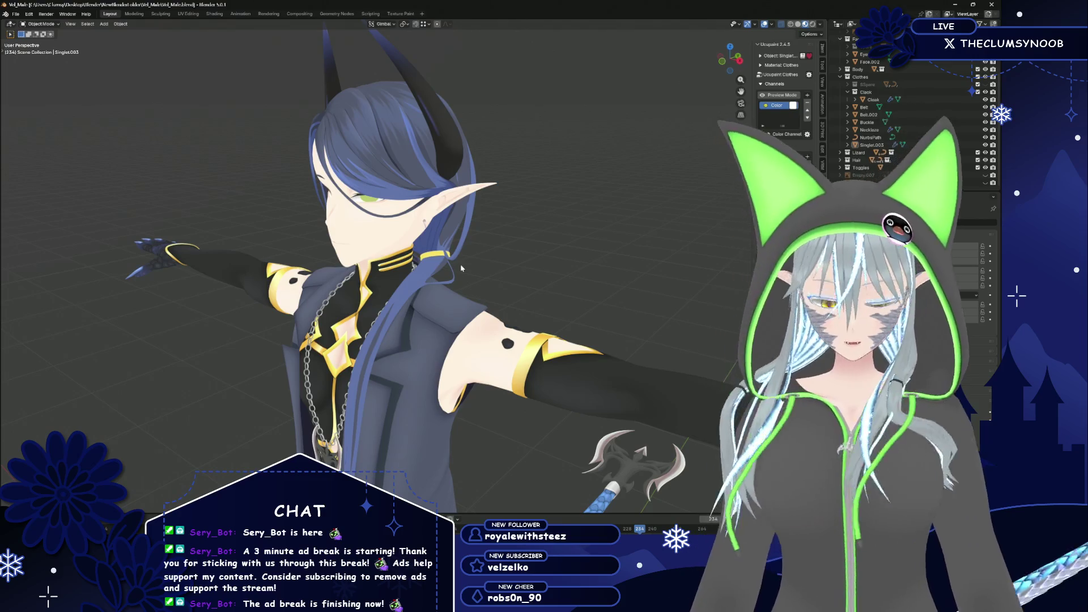
key(KP_1)
scroll(356, 228, up, 6)
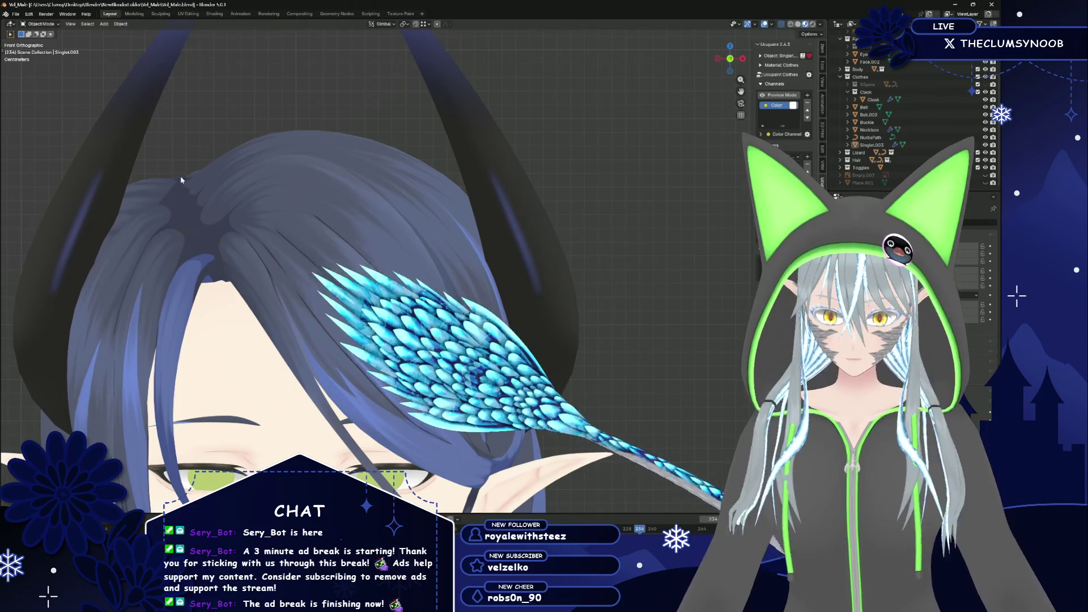
mouse_move(181, 180)
middle_down()
mouse_move(436, 304)
mouse_move(460, 272)
middle_up()
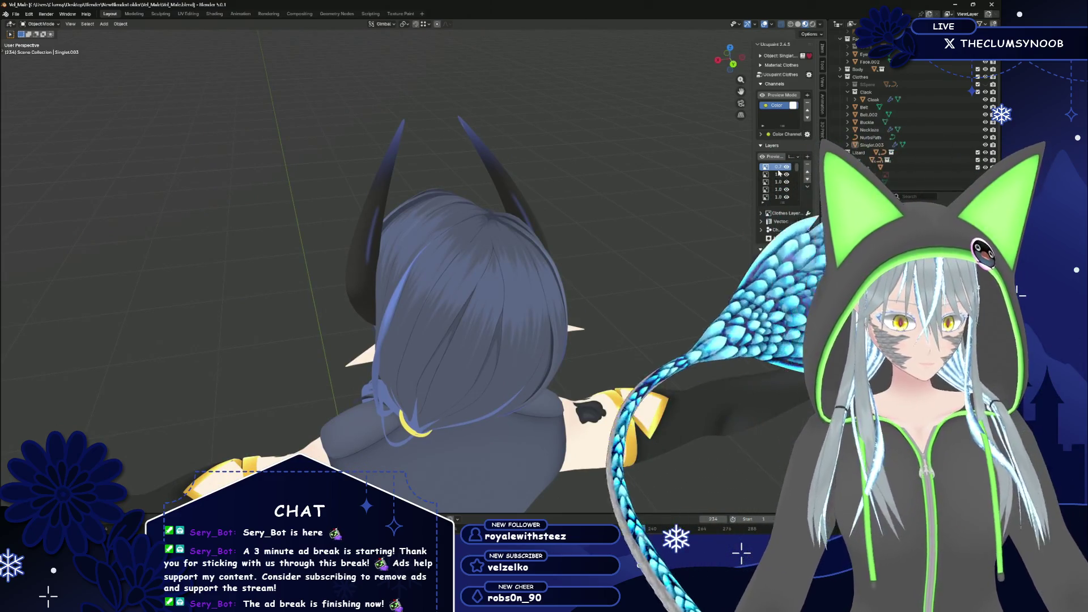
mouse_move(566, 255)
middle_down()
mouse_move(394, 306)
mouse_move(418, 287)
middle_up()
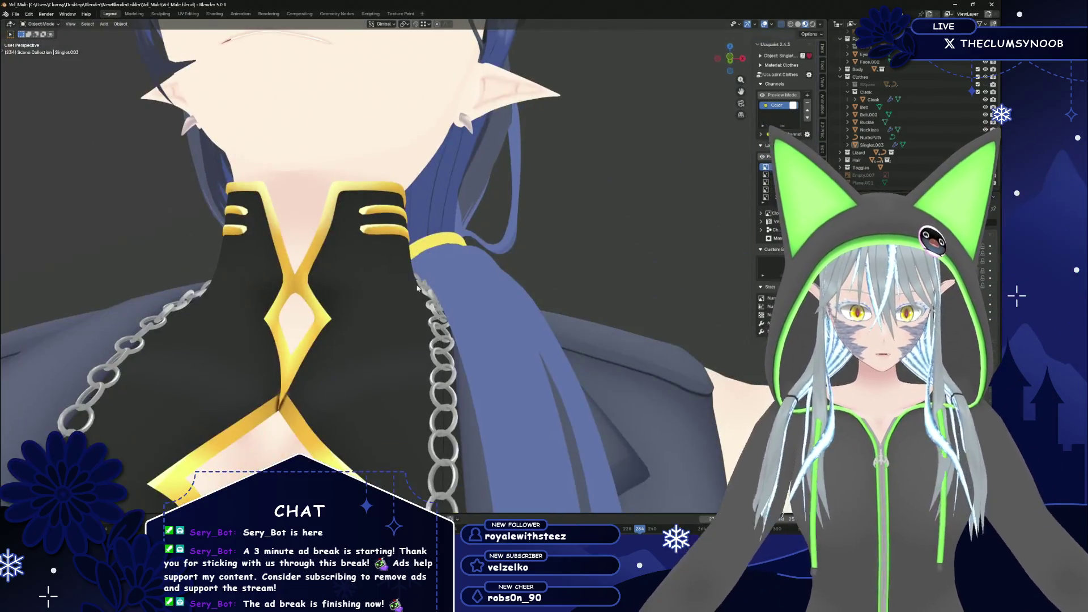
key(KP_1)
scroll(453, 287, up, 5)
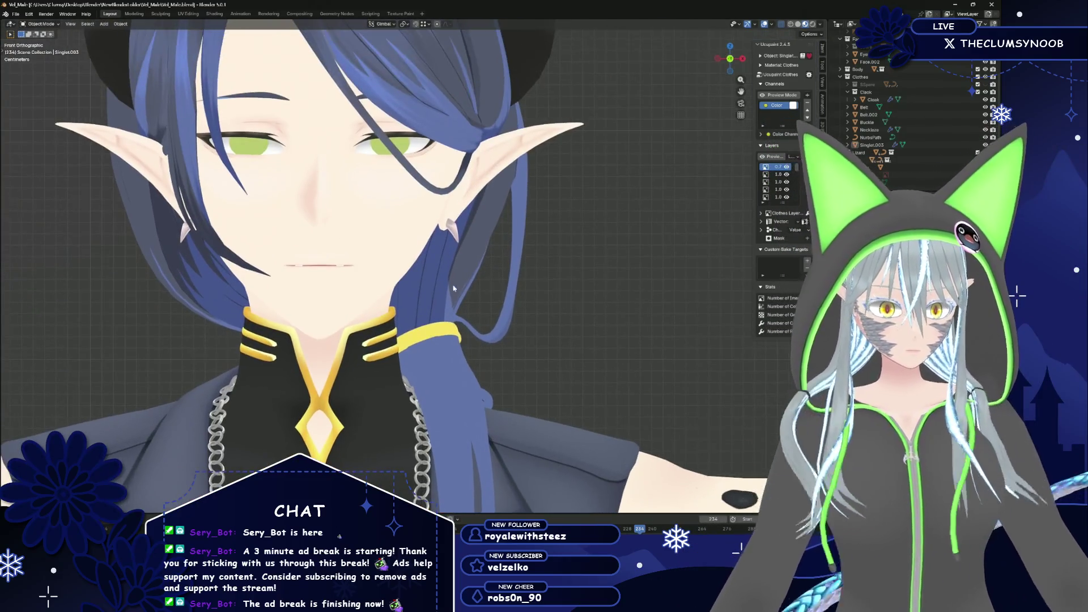
scroll(453, 288, down, 5)
scroll(340, 227, up, 4)
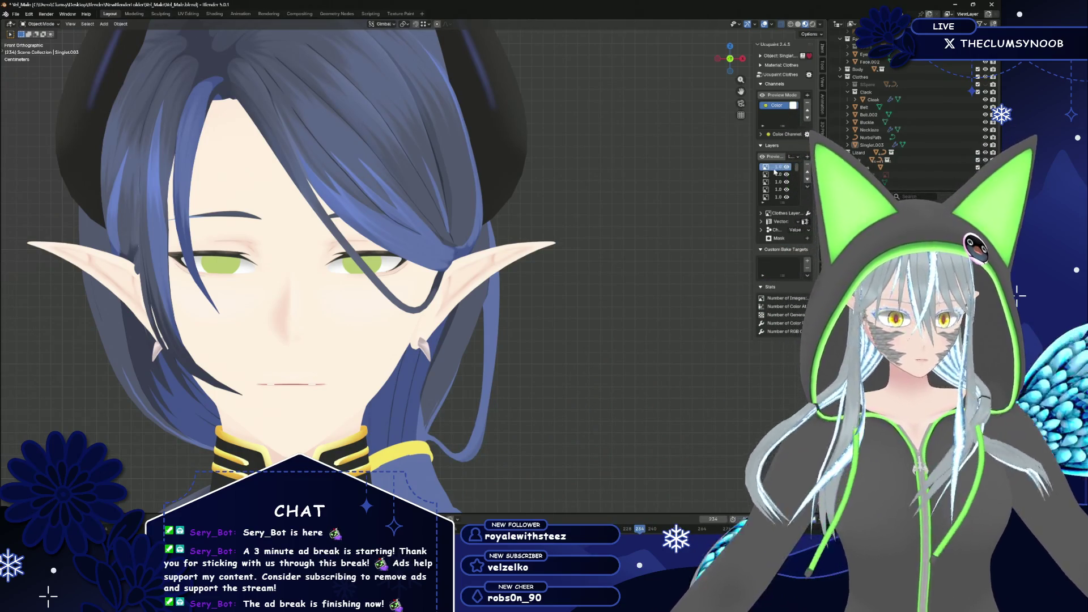
click(236, 101)
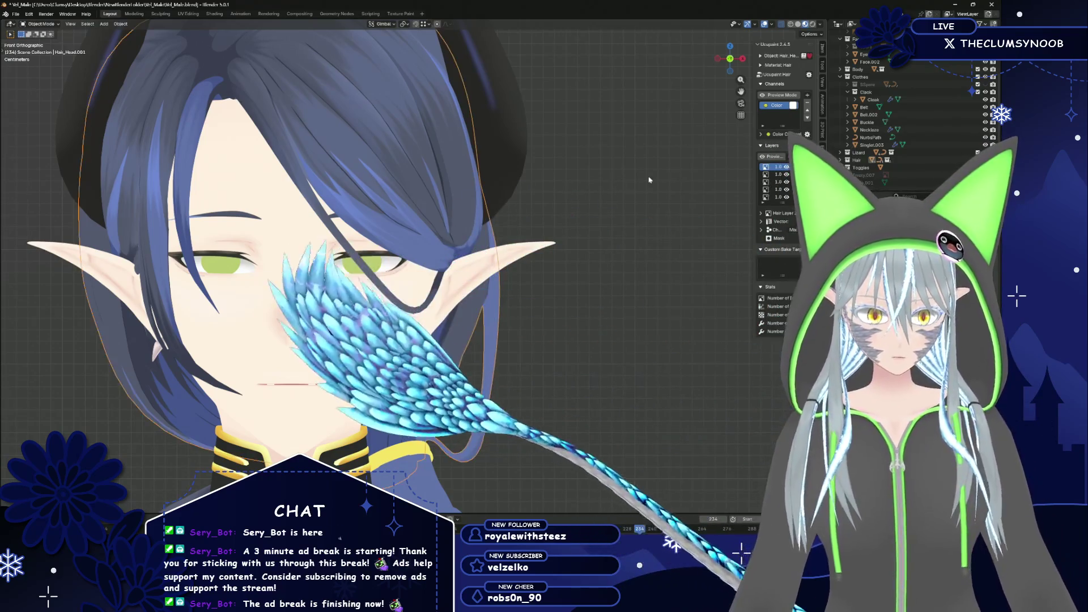
Switch to the Texture Paint workspace and lower Hair Layer 2's opacity to 0.6
click(400, 13)
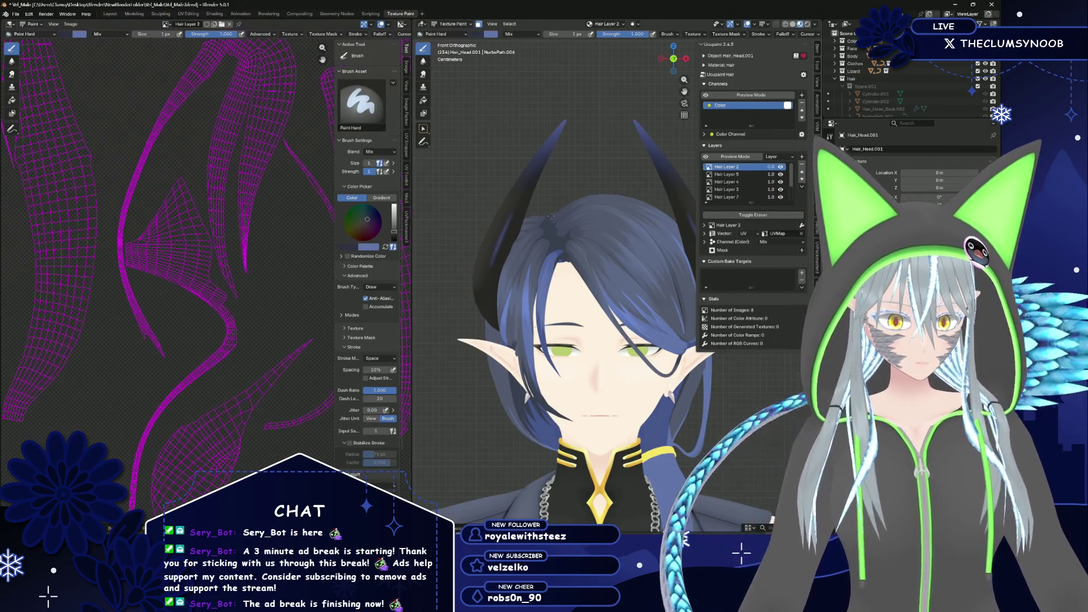
scroll(549, 216, up, 6)
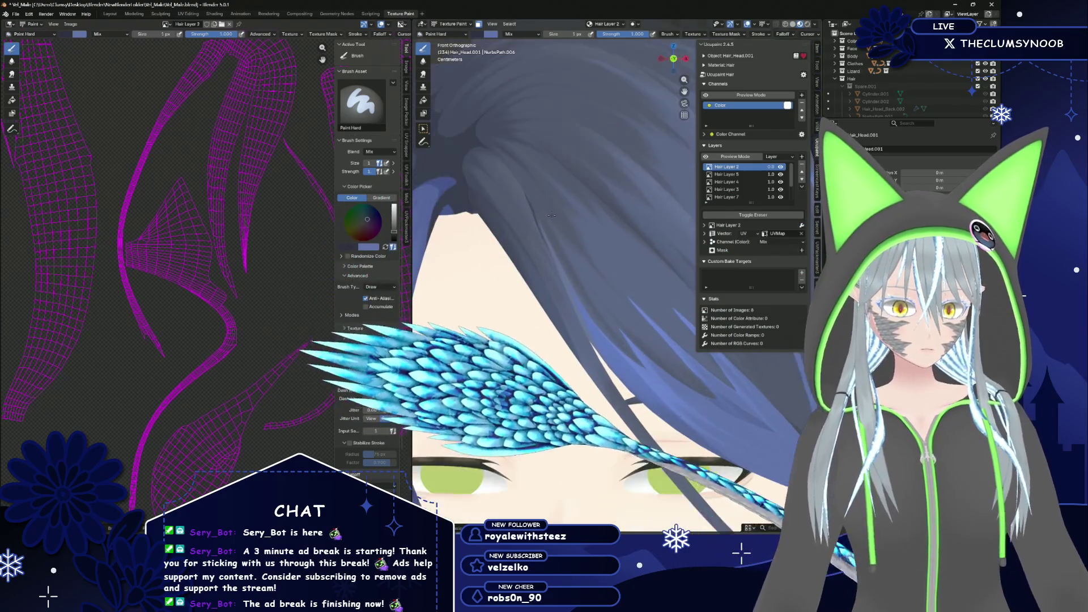
scroll(548, 215, up, 2)
scroll(541, 249, down, 5)
scroll(534, 284, up, 5)
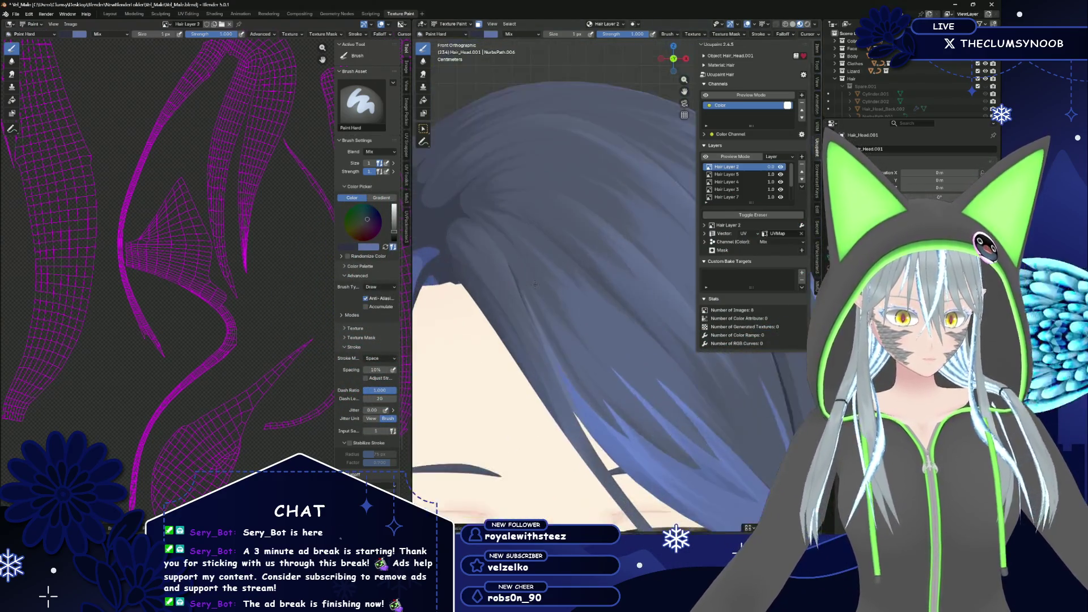
scroll(535, 285, up, 5)
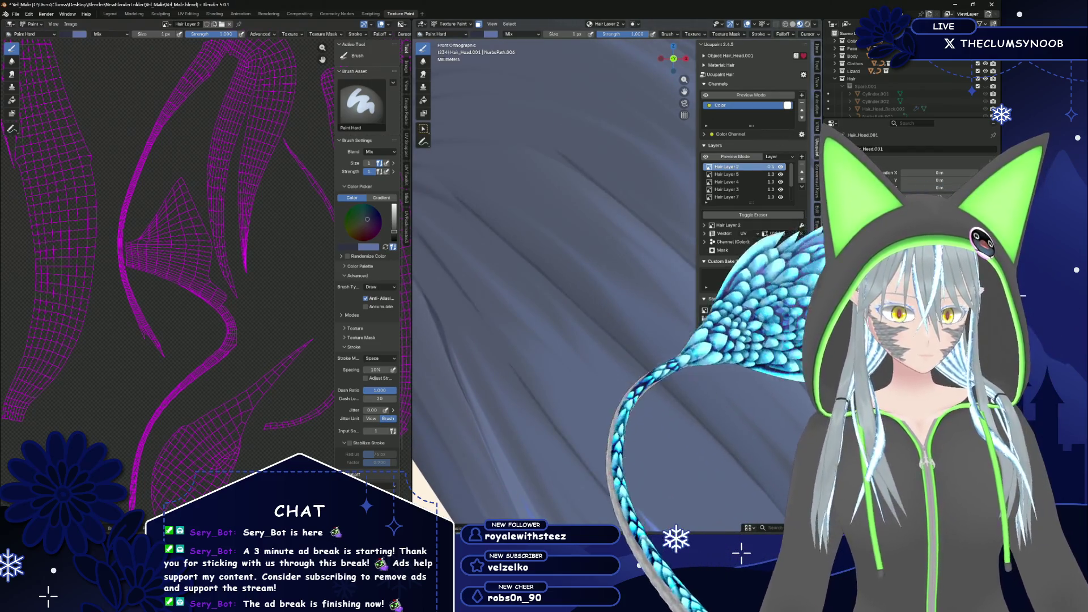
scroll(682, 207, down, 4)
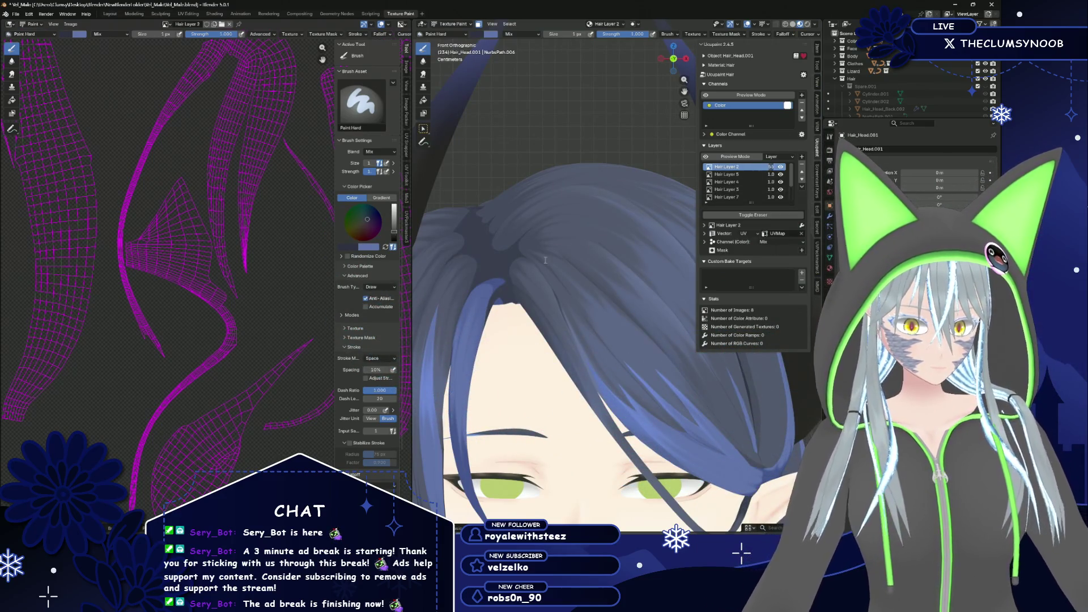
scroll(635, 120, down, 4)
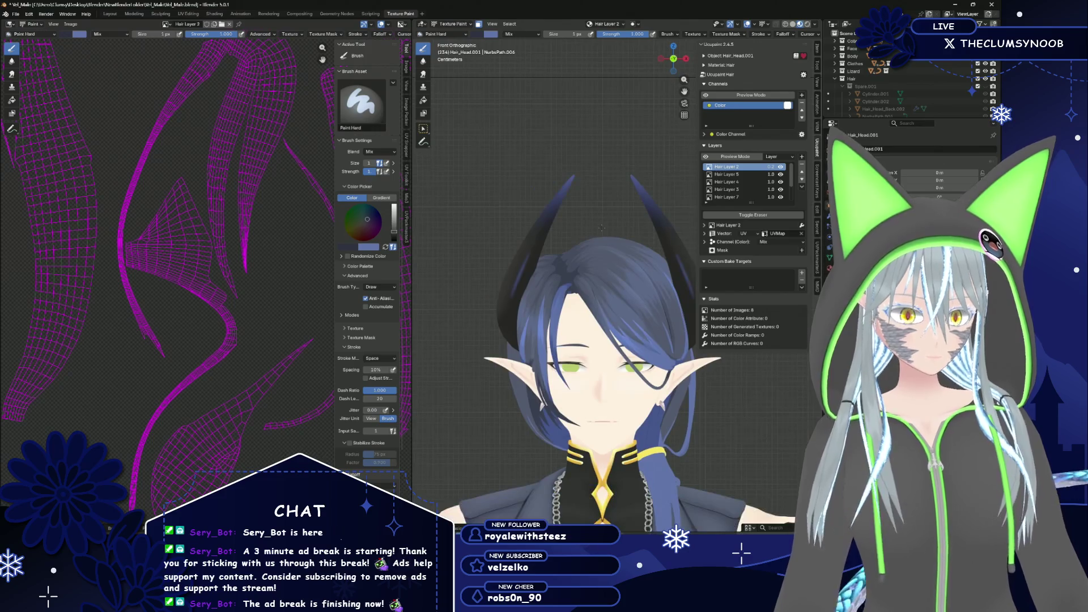
scroll(585, 250, up, 3)
shift+middle_drag(585, 250, 586, 187)
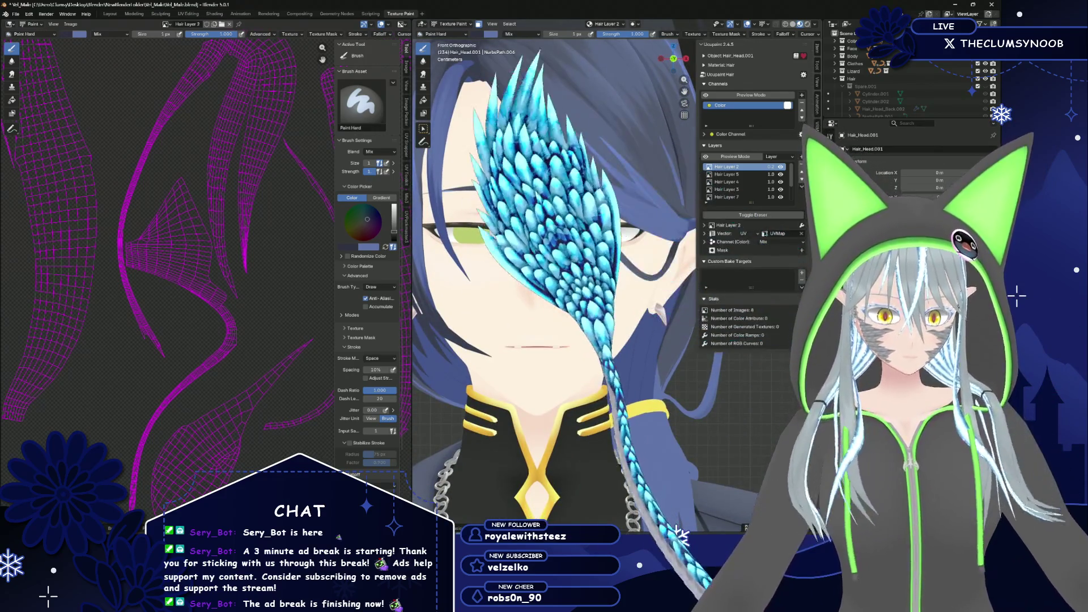
drag(770, 168, 748, 169)
Hide the body mesh in the Outliner so only the hair remains visible
scroll(503, 311, down, 3)
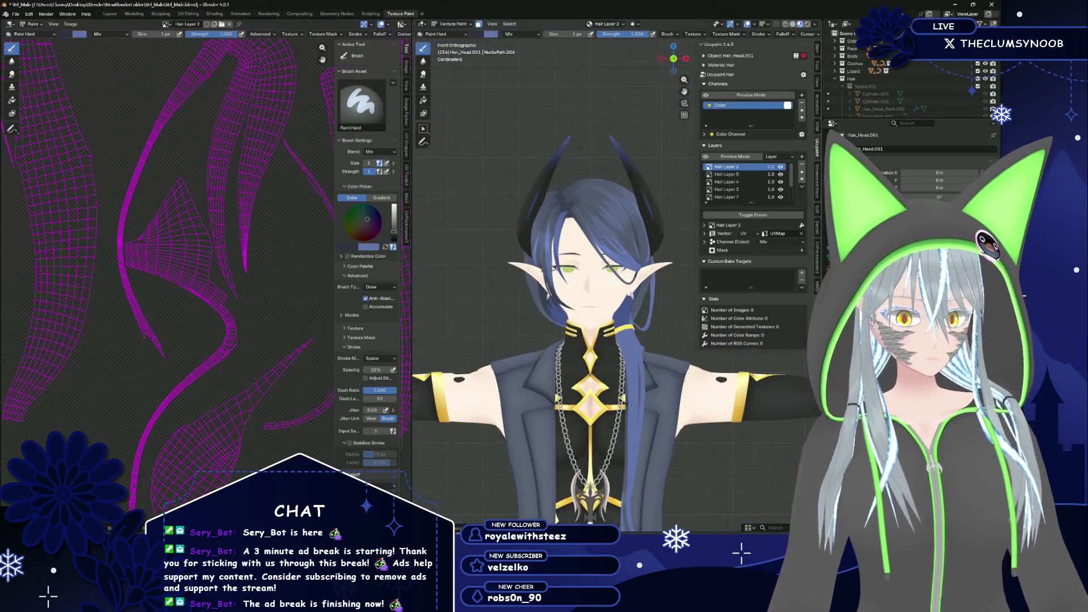
scroll(503, 311, up, 5)
scroll(503, 311, down, 2)
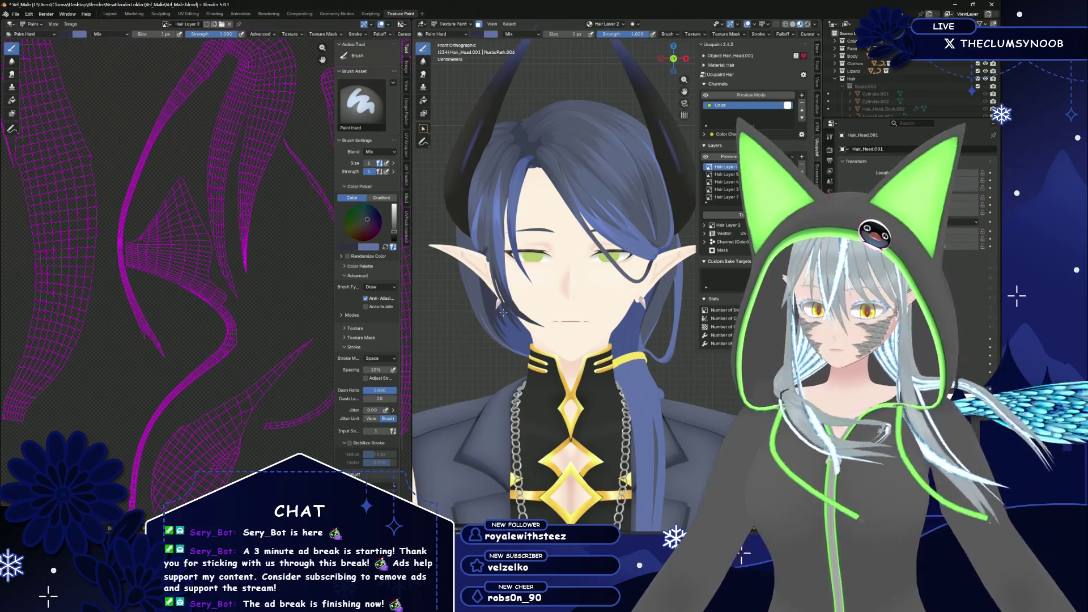
middle_drag(467, 221, 526, 171)
scroll(526, 172, down, 3)
key(KP_1)
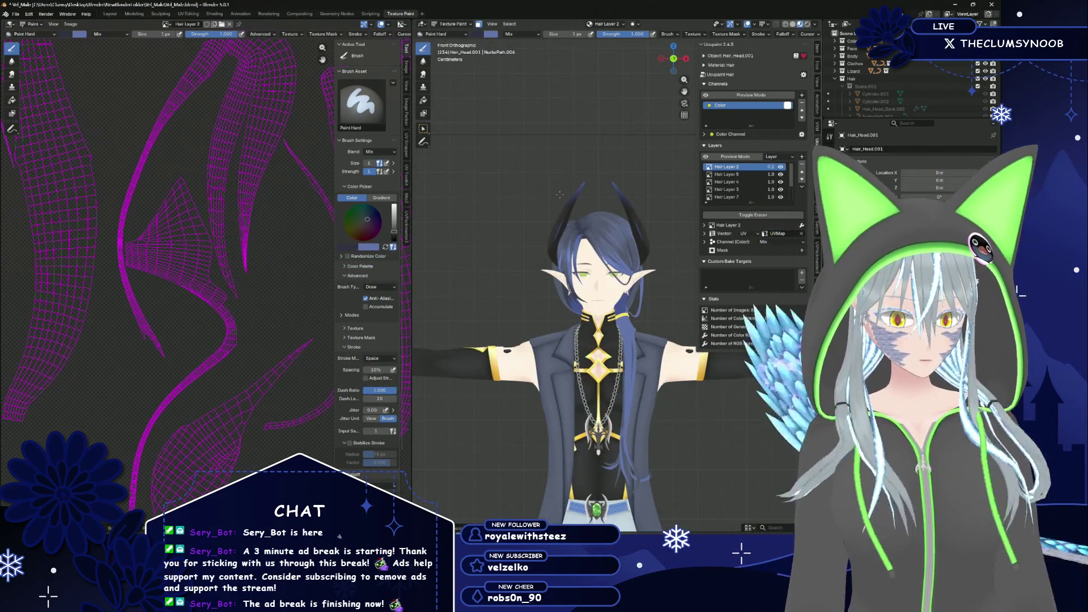
scroll(559, 195, up, 2)
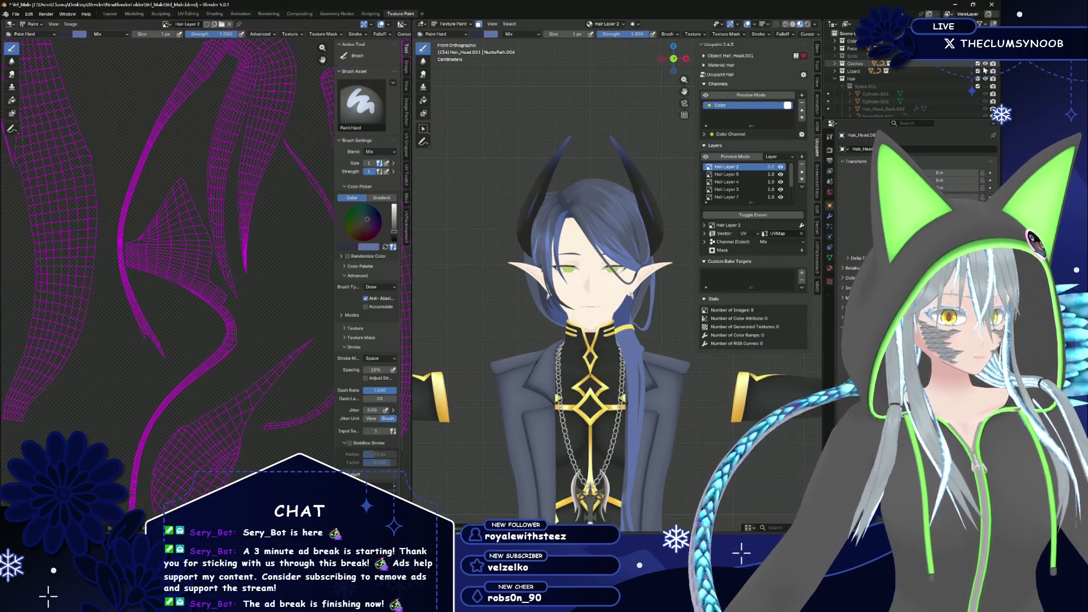
click(985, 64)
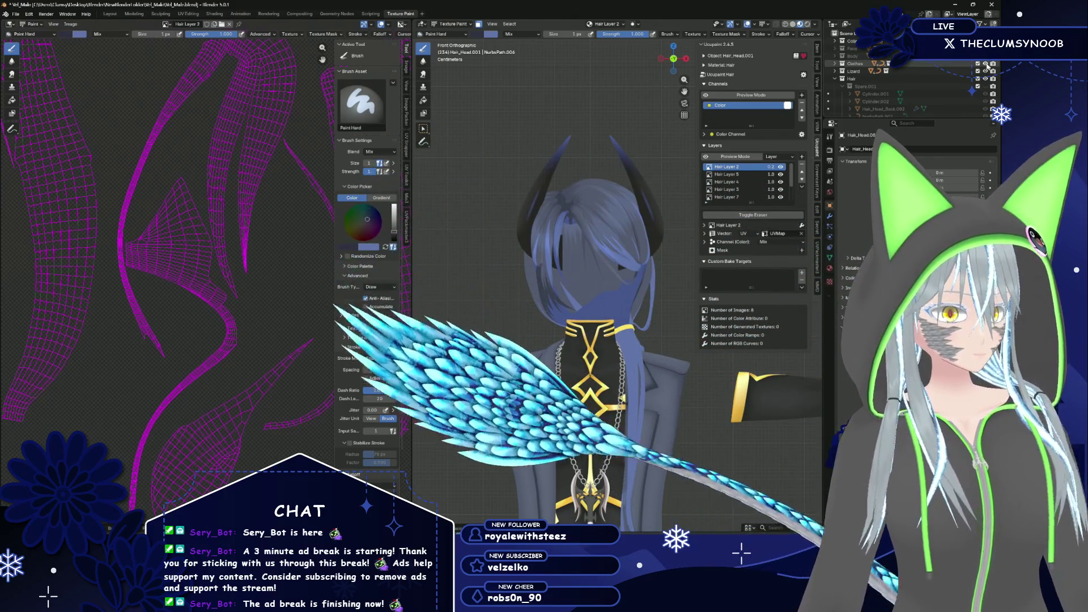
scroll(494, 297, up, 5)
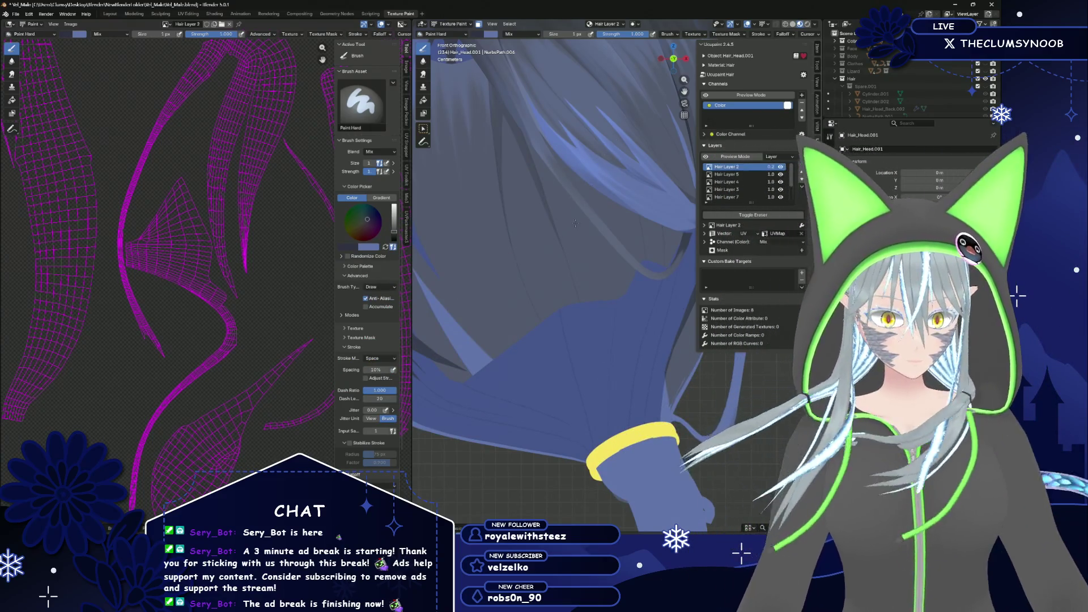
scroll(574, 222, down, 5)
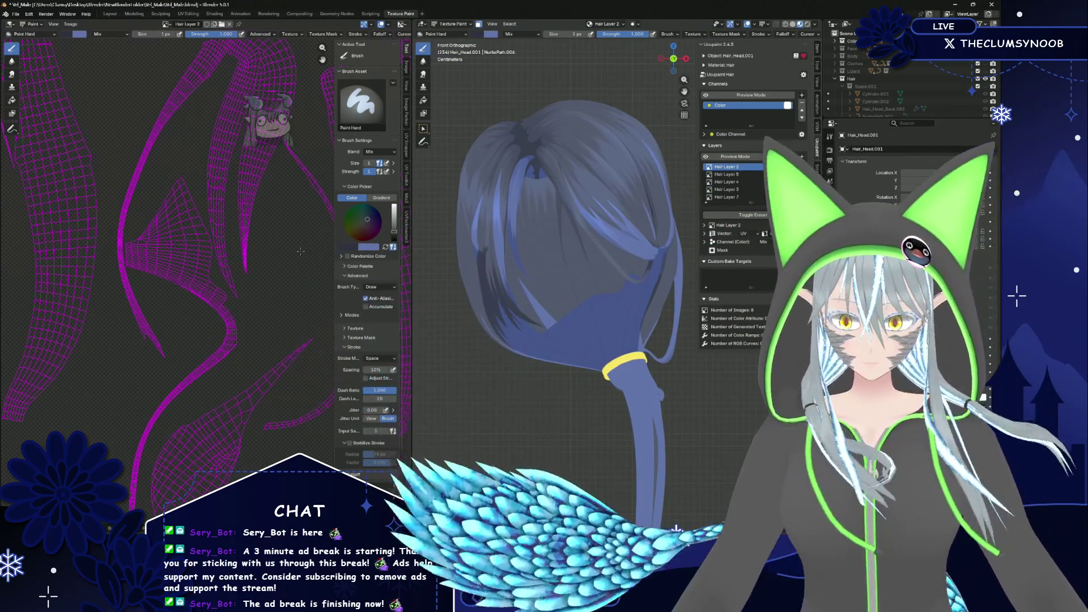
scroll(510, 486, up, 3)
Enter Edit Mode on the hair, deselect all, and inspect the strand from several angles
key(Tab)
key(alt+a)
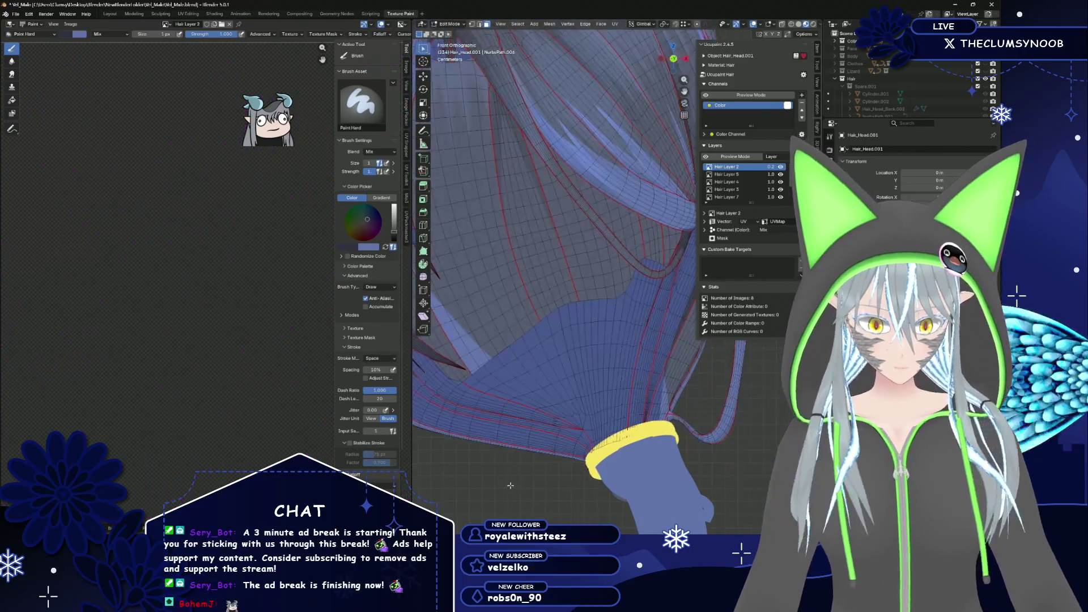
shift+middle_drag(510, 485, 527, 339)
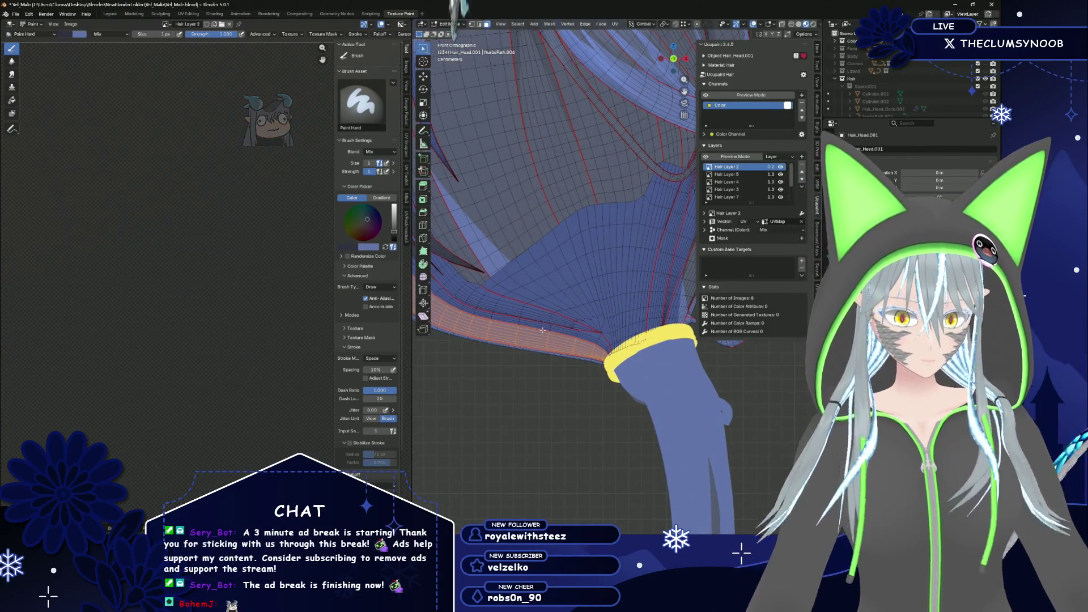
middle_drag(597, 338, 587, 293)
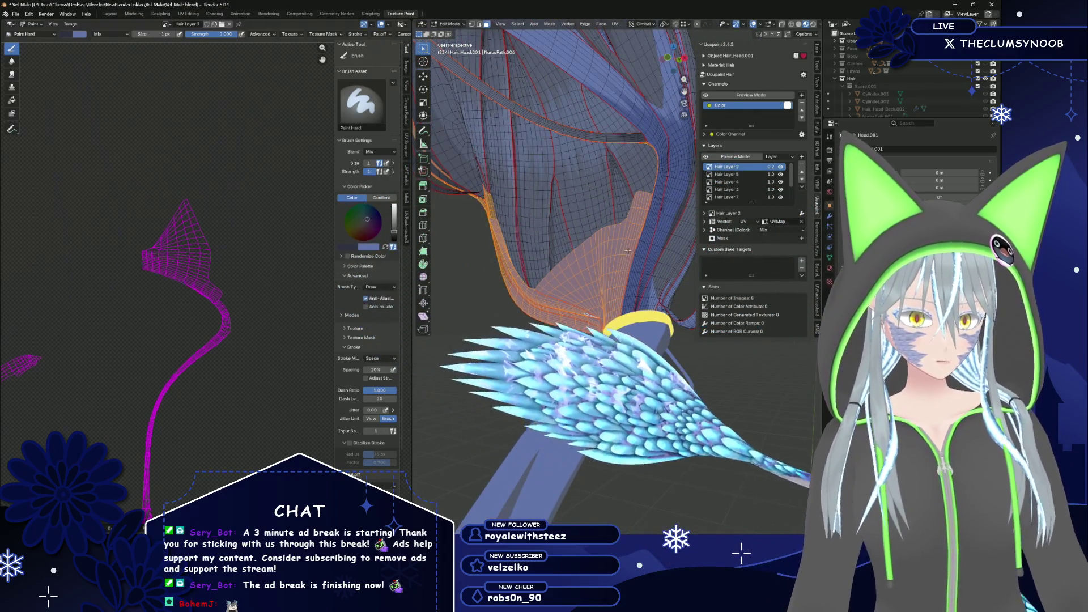
key(ctrl+z)
middle_drag(652, 241, 637, 253)
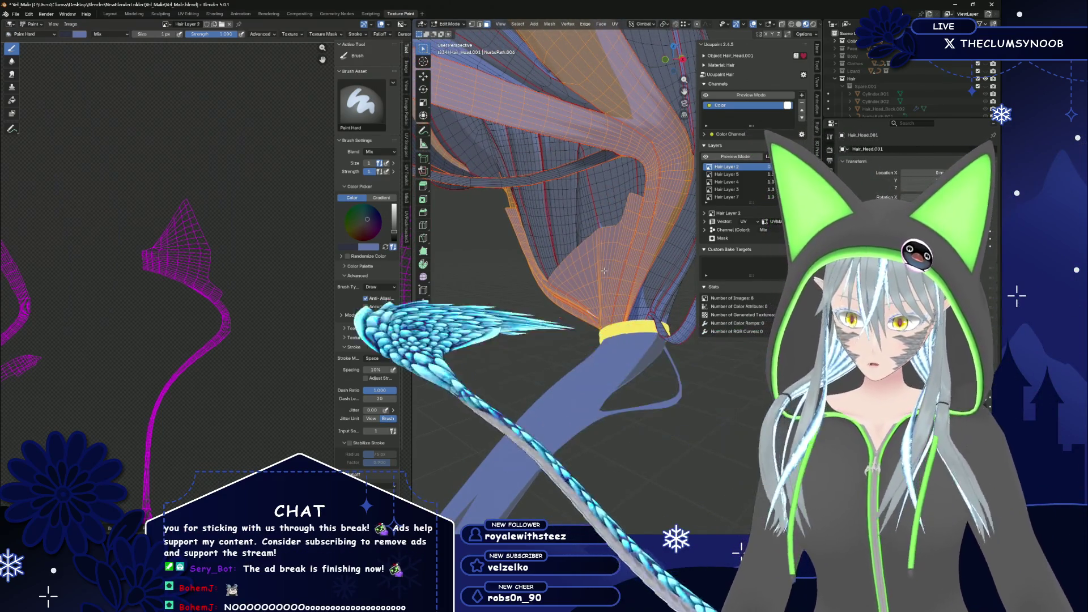
middle_drag(597, 271, 570, 261)
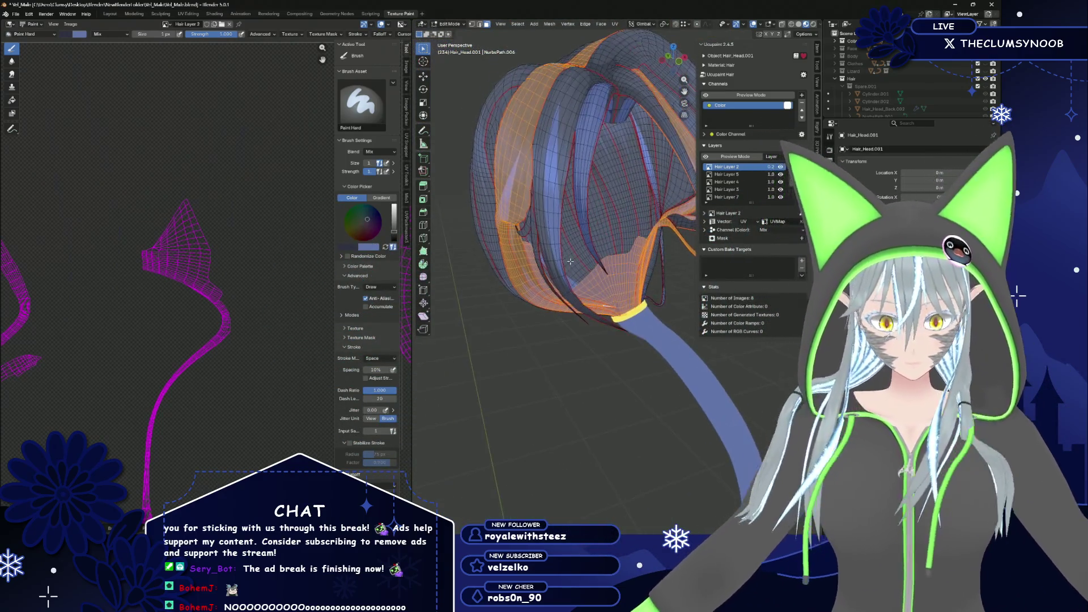
key(KP_1)
scroll(540, 302, up, 6)
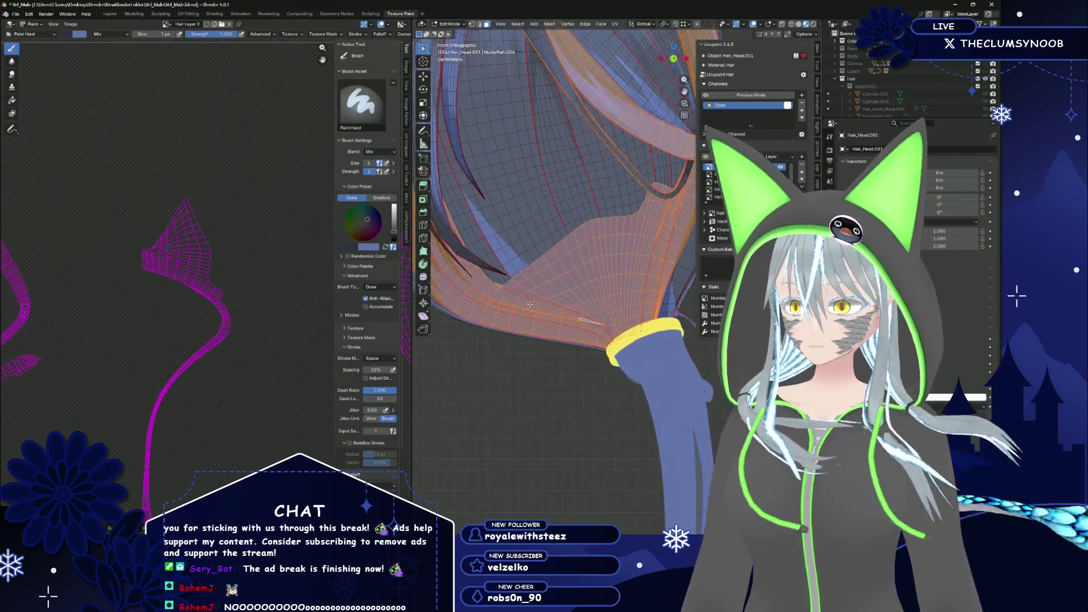
scroll(544, 295, up, 3)
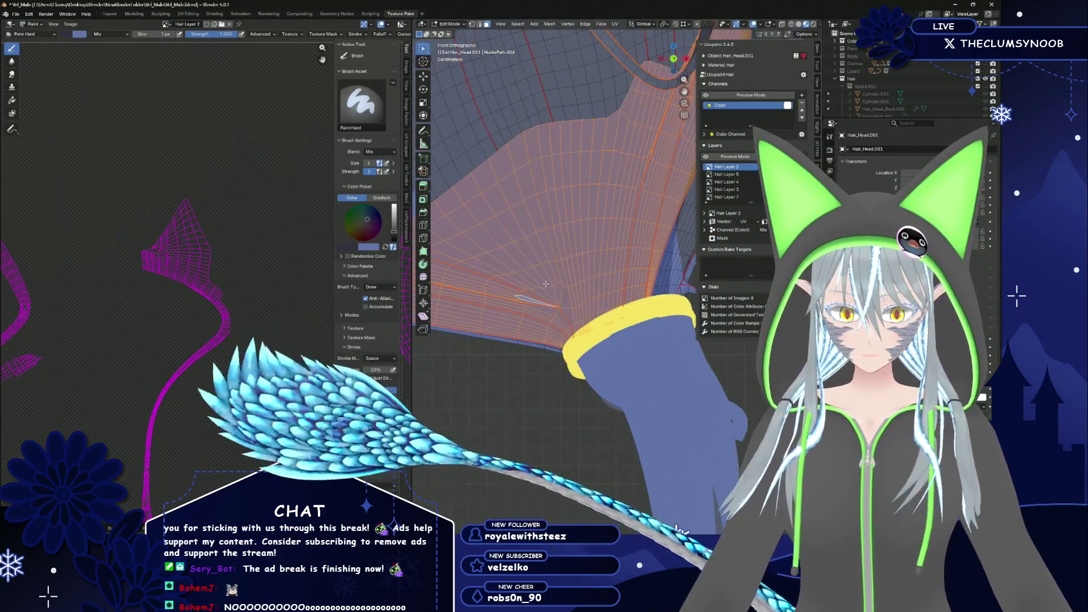
scroll(544, 283, down, 1)
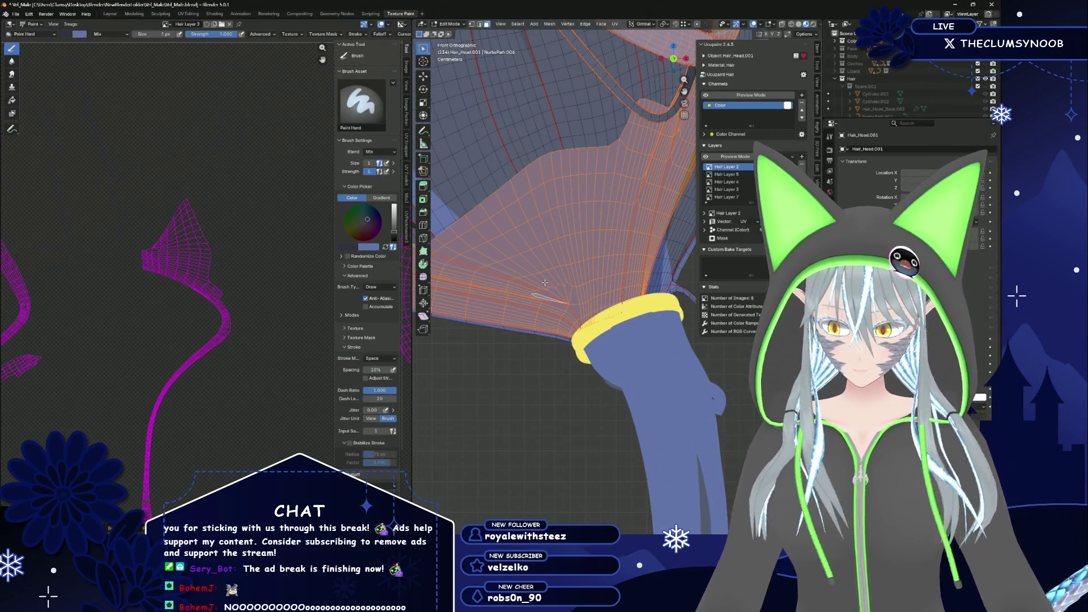
scroll(544, 282, down, 5)
scroll(535, 286, up, 6)
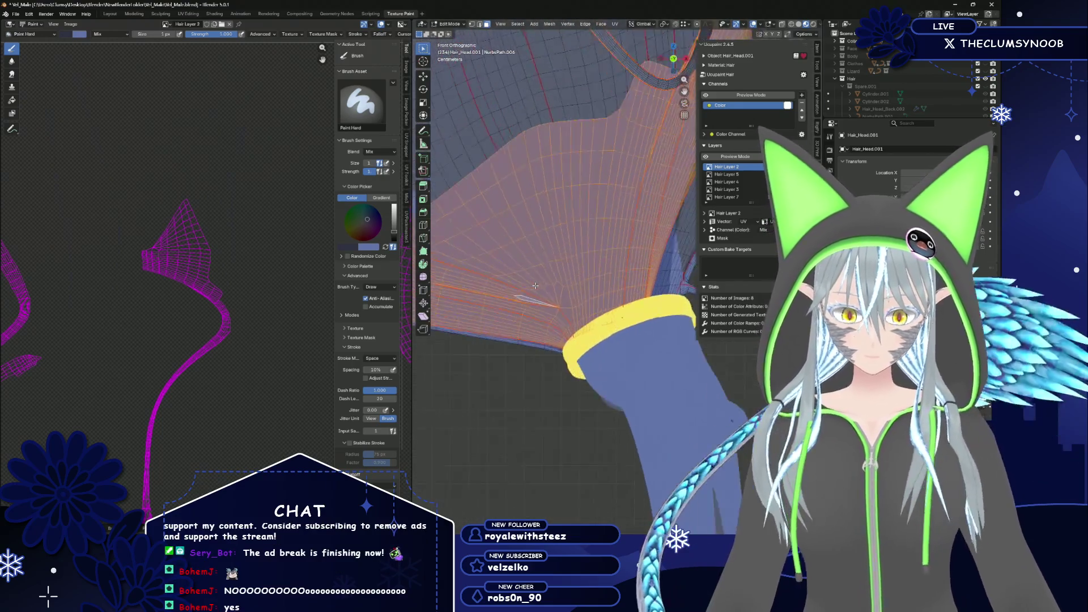
Return to Texture Paint and frame the whole texture in the UV editor
key(Tab)
scroll(535, 285, down, 4)
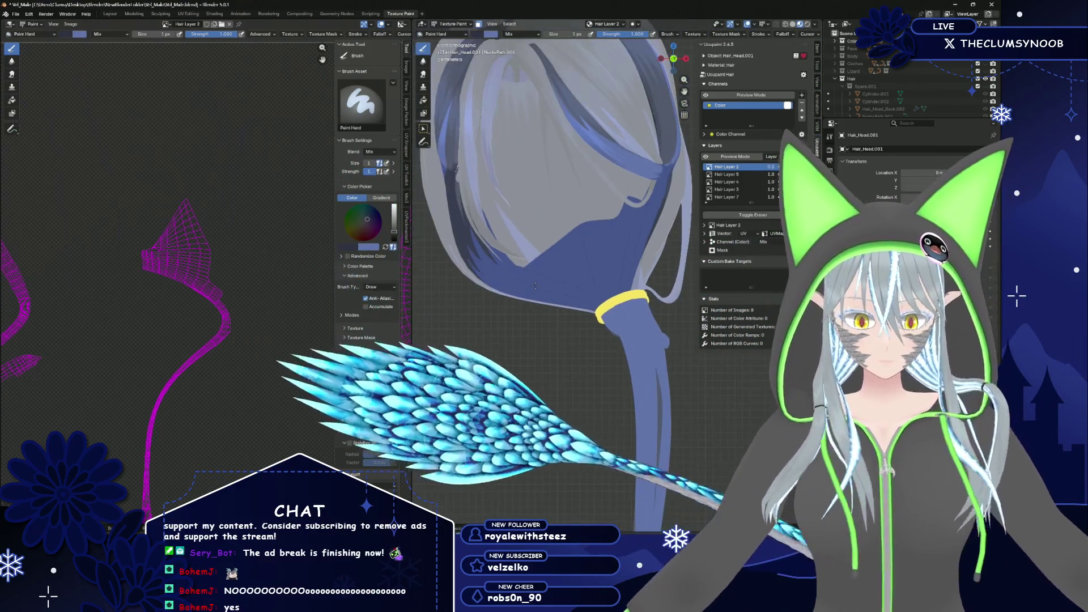
key(Home)
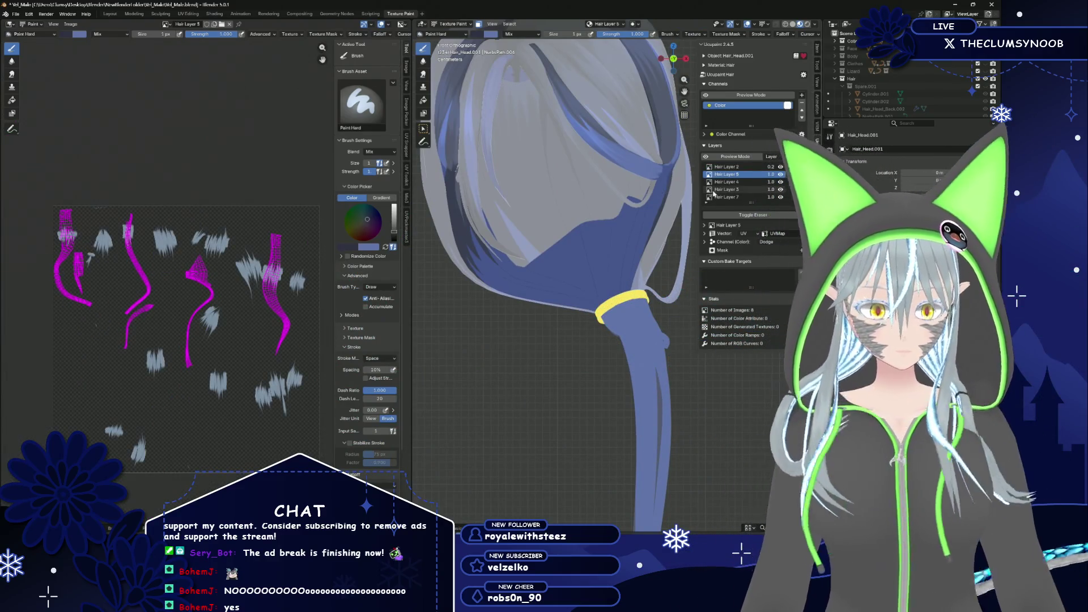
Zoom in on the strand and paint a light stroke on Hair Layer 5 above the yellow band
scroll(254, 252, up, 4)
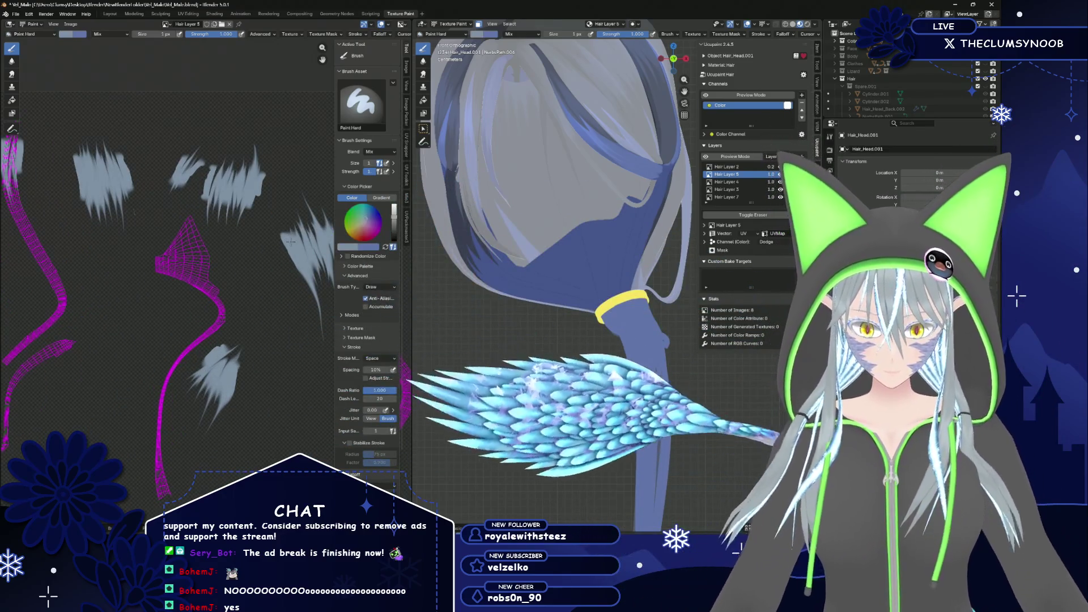
scroll(543, 298, up, 3)
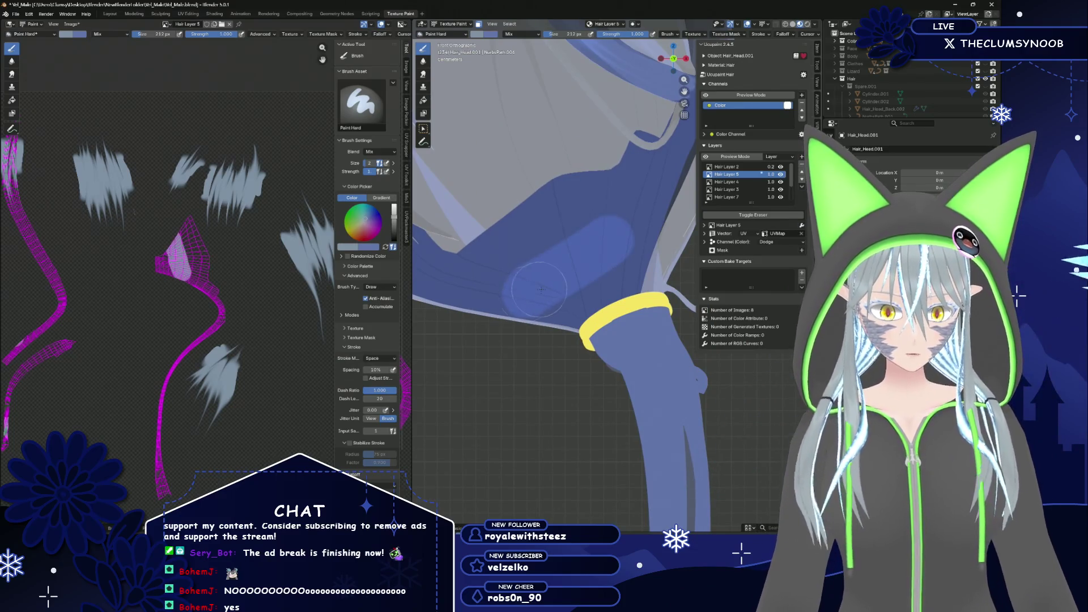
scroll(541, 289, up, 2)
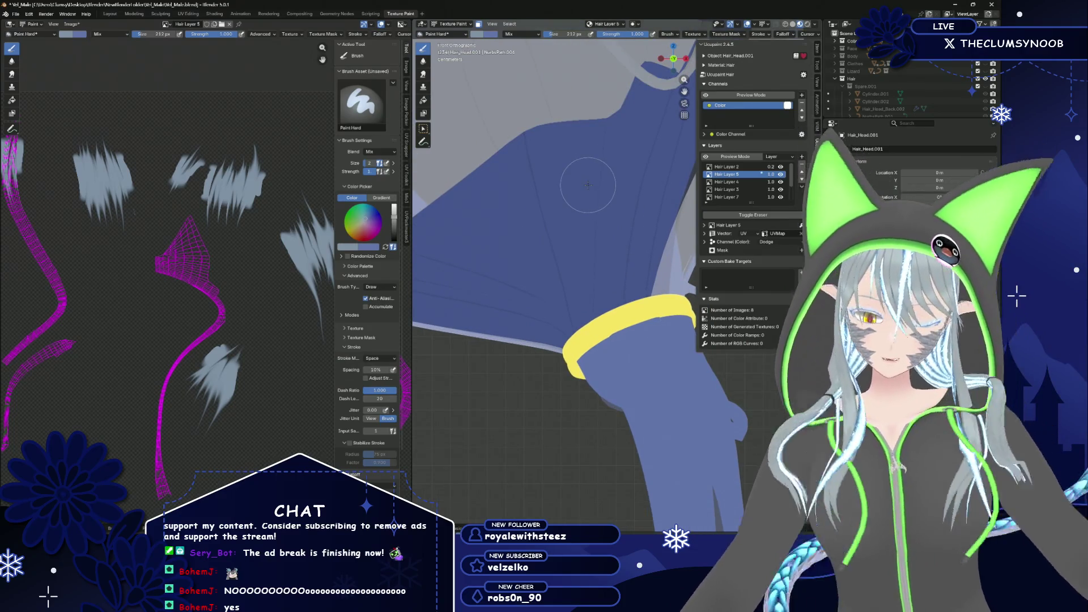
scroll(588, 185, down, 1)
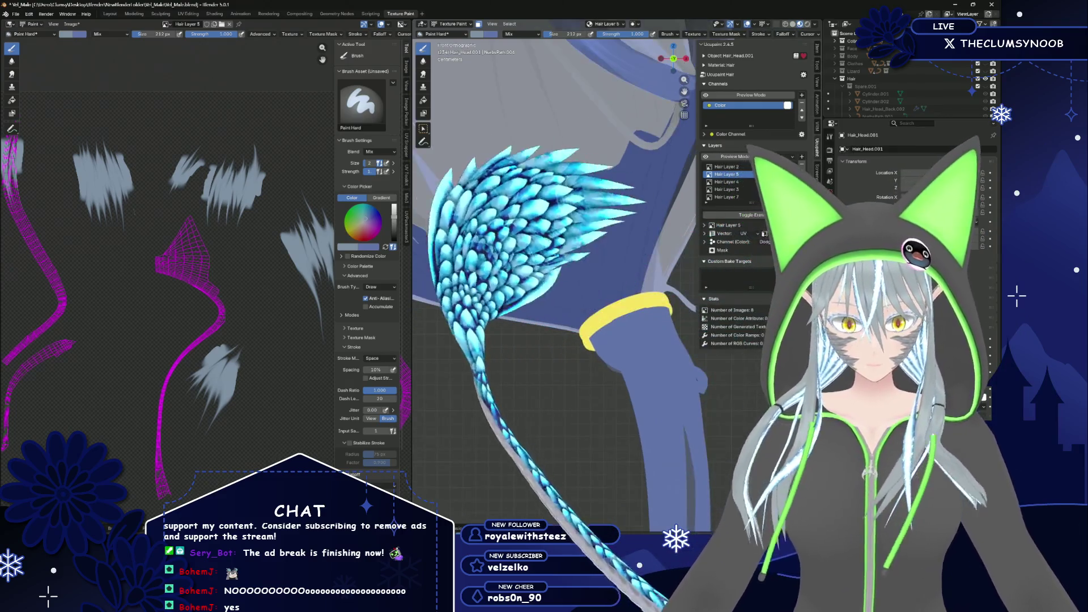
mouse_move(595, 244)
mouse_down()
mouse_move(610, 224)
mouse_move(550, 307)
mouse_up()
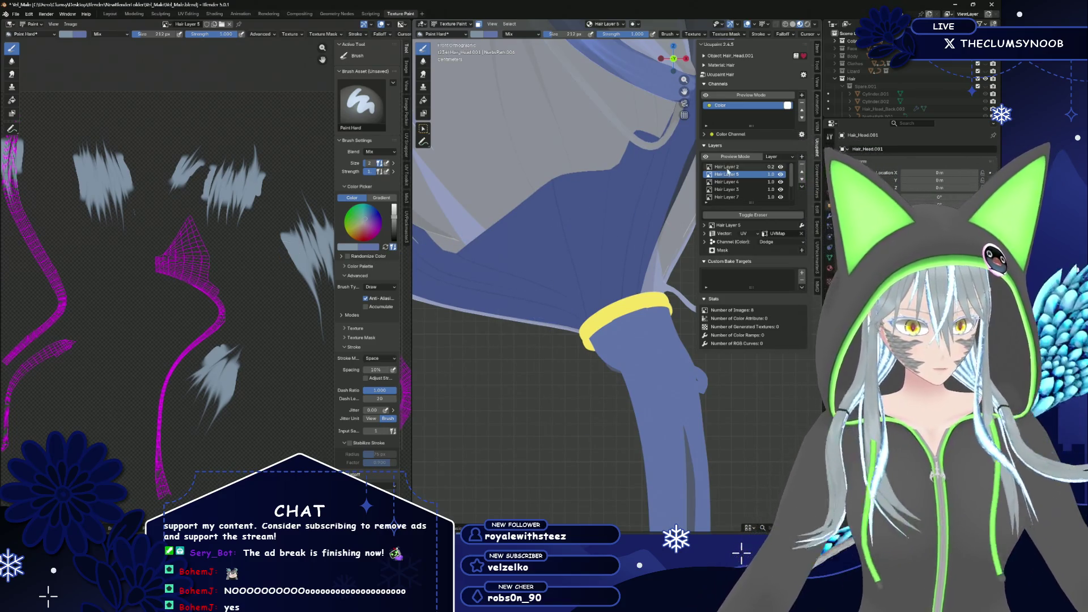
Select Hair Layer 3 and switch the brush blend mode from Mix to Lighten
click(727, 190)
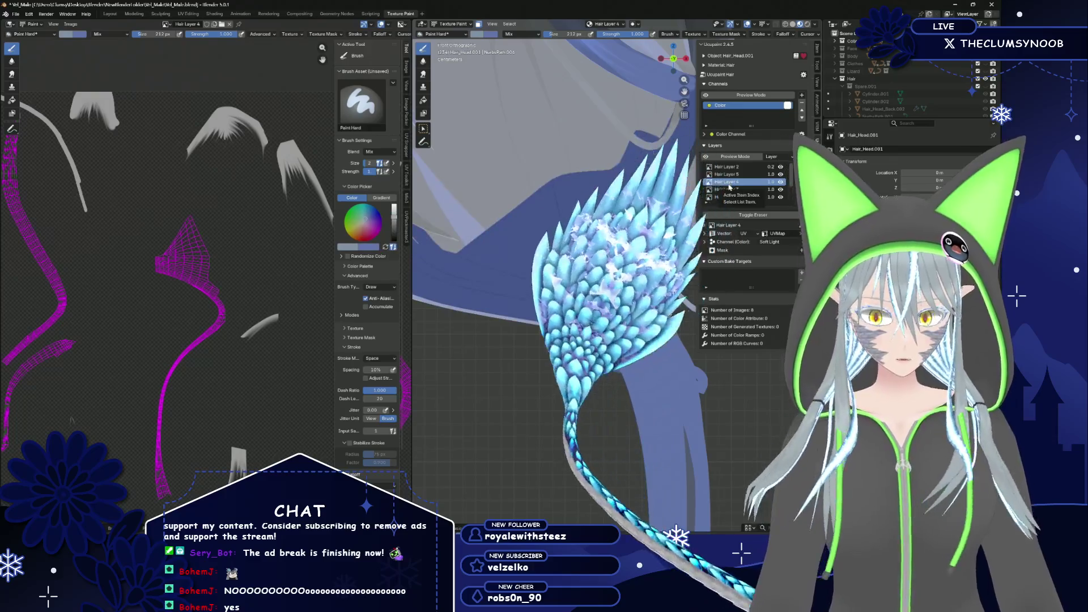
scroll(544, 170, up, 3)
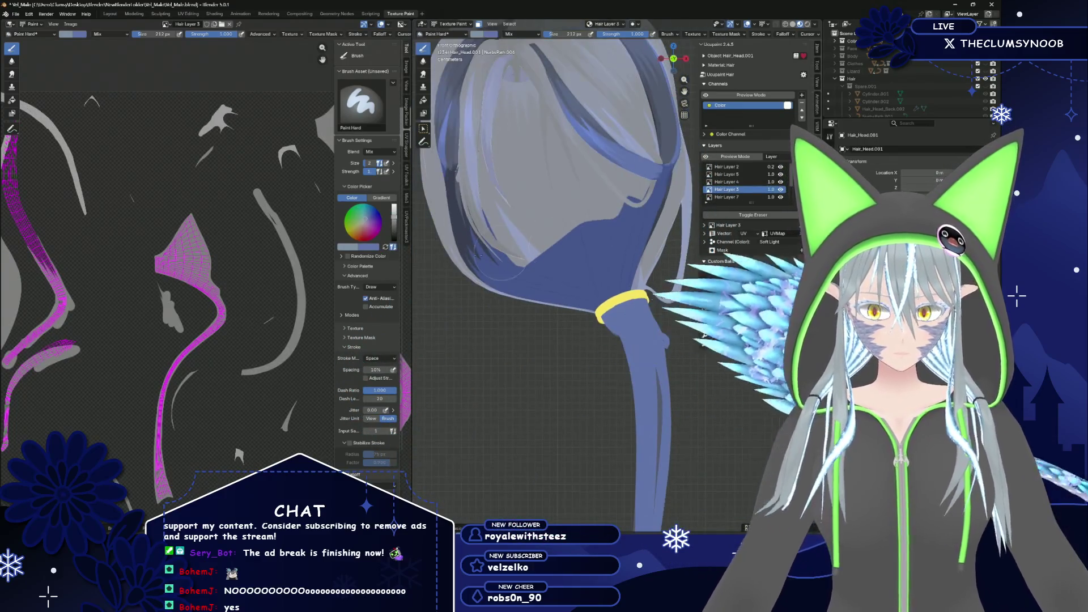
scroll(146, 259, up, 2)
scroll(147, 260, down, 3)
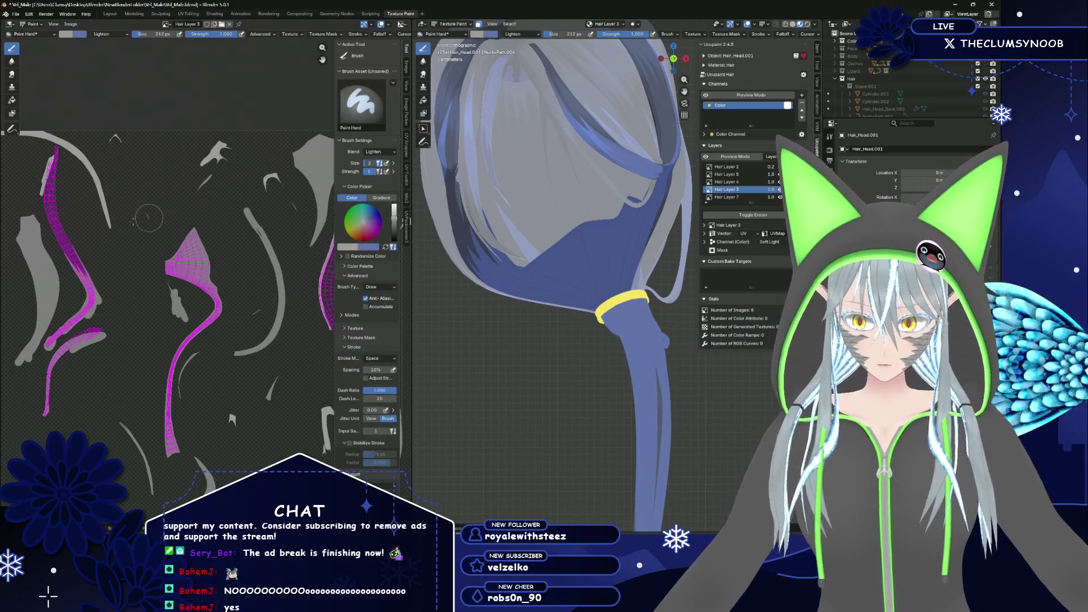
scroll(188, 154, up, 3)
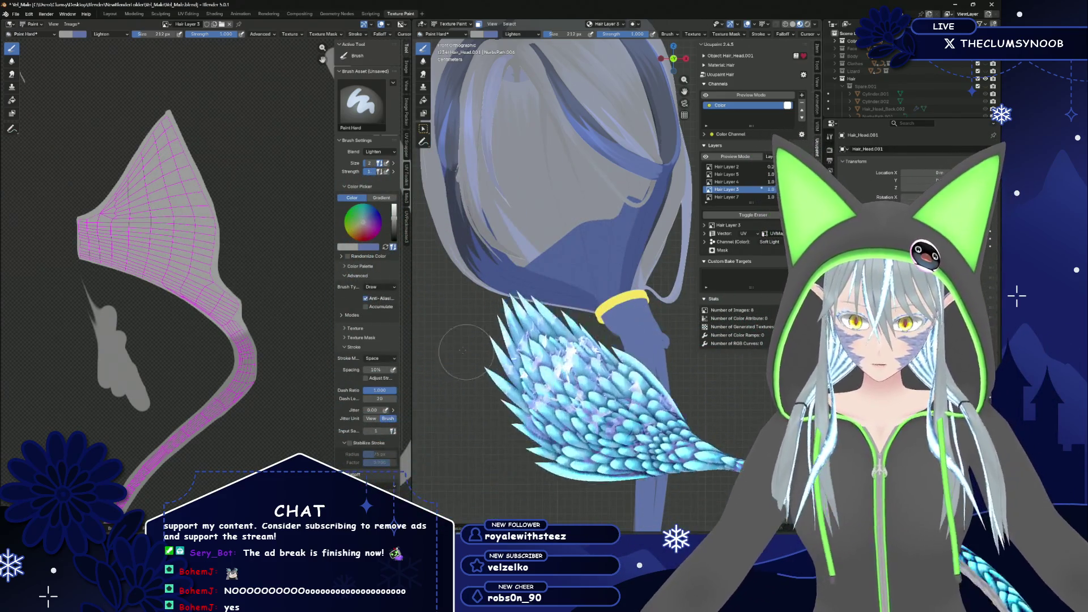
Set the brush radius to 120 px and frame the long hair strip's UV island
scroll(229, 210, down, 2)
middle_drag(282, 225, 288, 204)
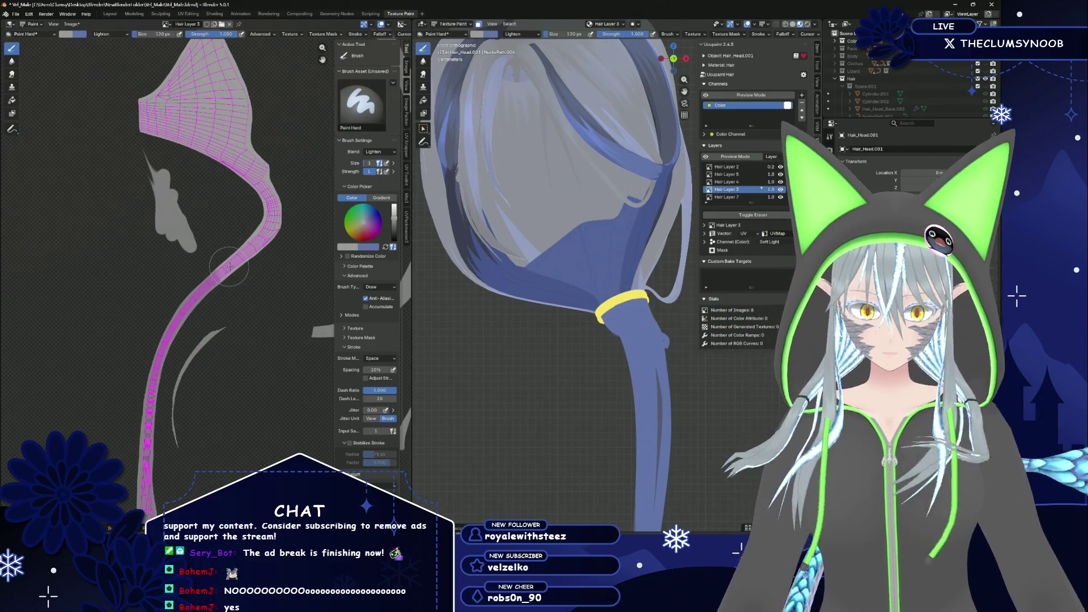
mouse_move(498, 272)
middle_down()
mouse_move(535, 295)
mouse_move(570, 278)
middle_up()
scroll(269, 313, up, 2)
middle_drag(253, 299, 288, 189)
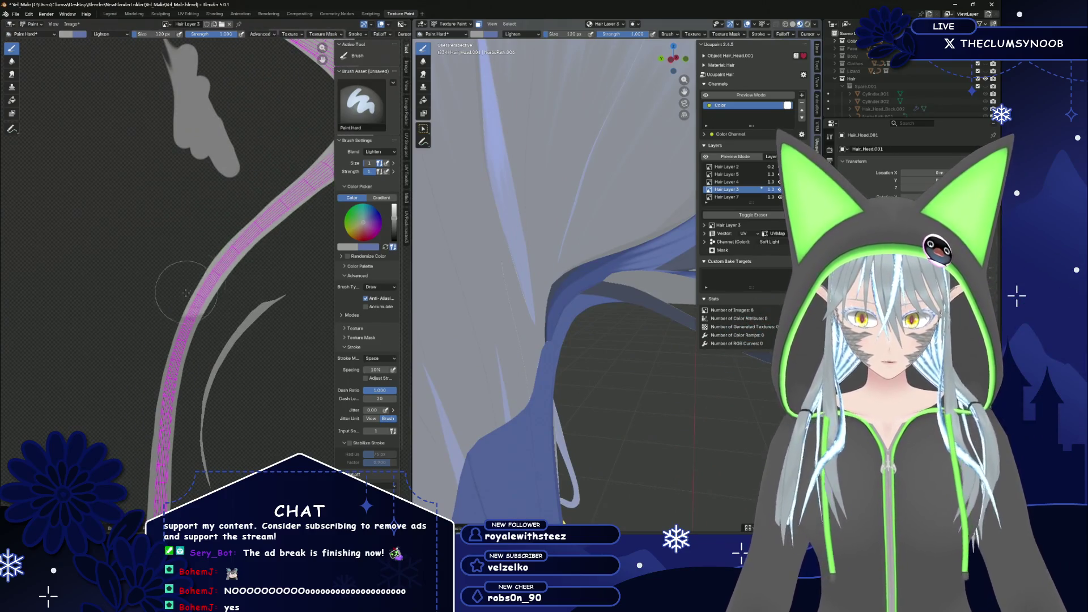
middle_drag(146, 412, 195, 211)
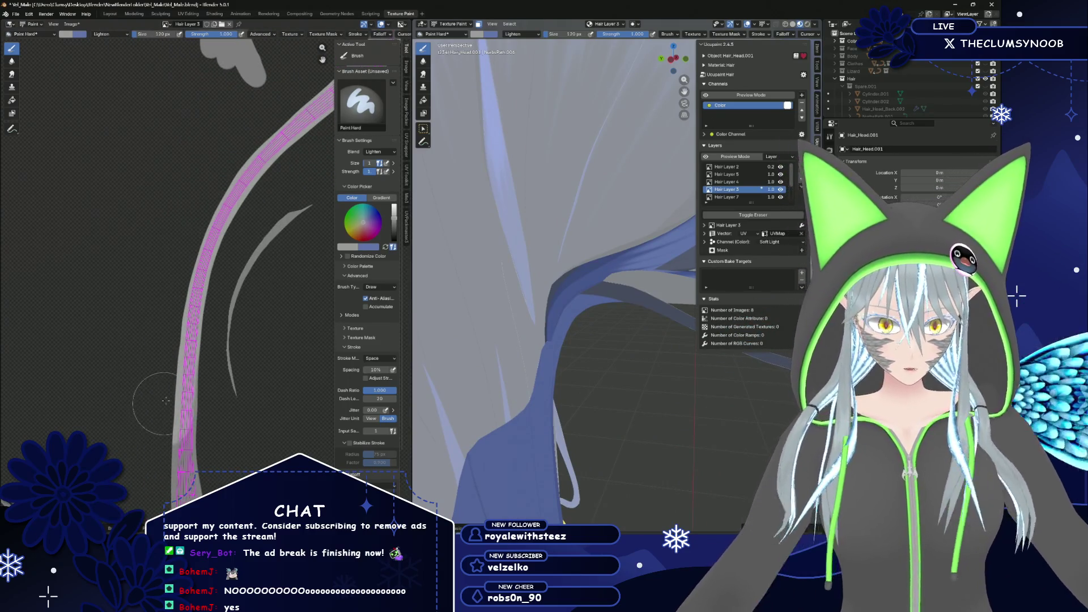
middle_drag(166, 400, 142, 272)
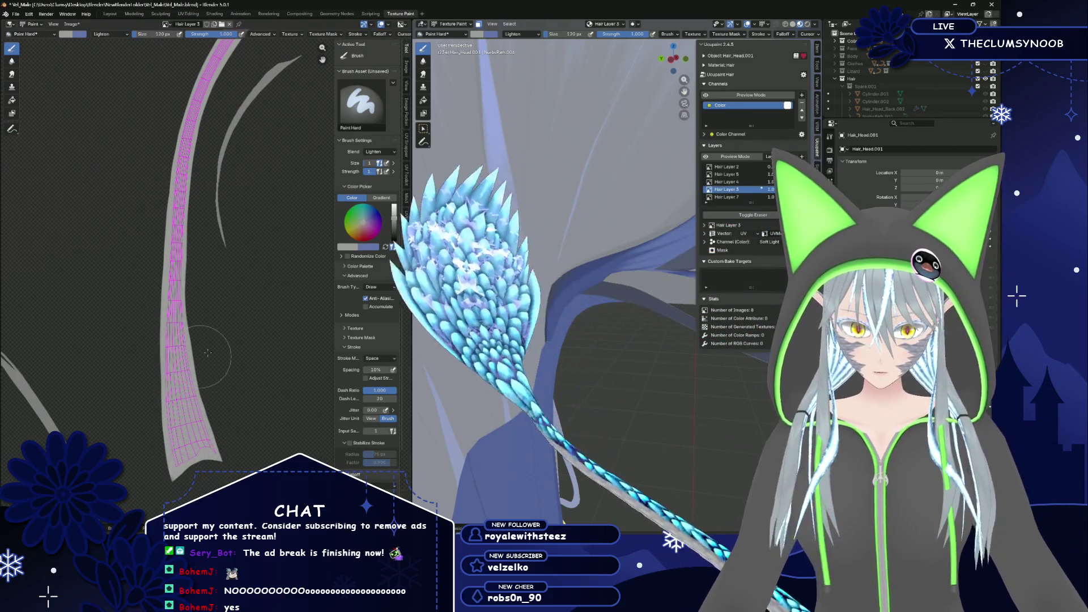
scroll(187, 317, down, 3)
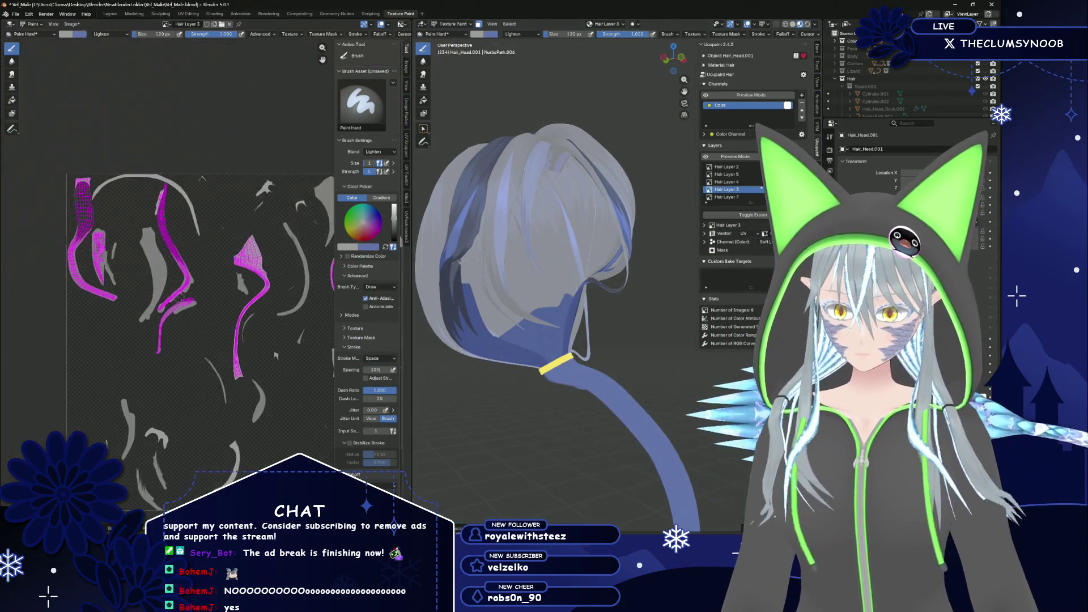
Orbit around the hair, then hide the front hair strands in the Outliner to expose the ear
scroll(179, 298, up, 5)
scroll(187, 267, down, 4)
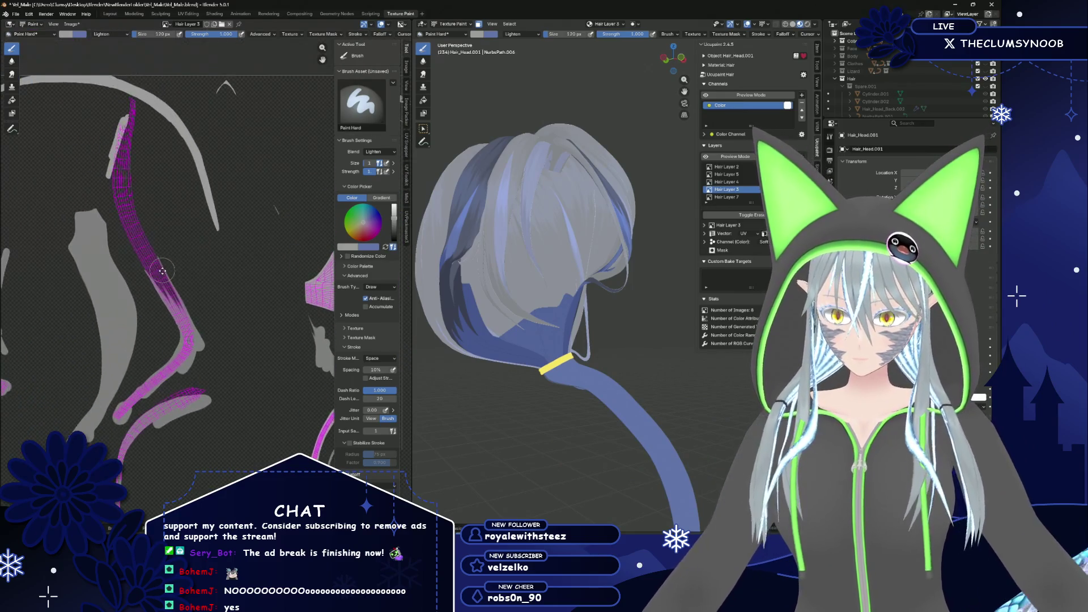
scroll(162, 272, up, 1)
scroll(463, 332, up, 3)
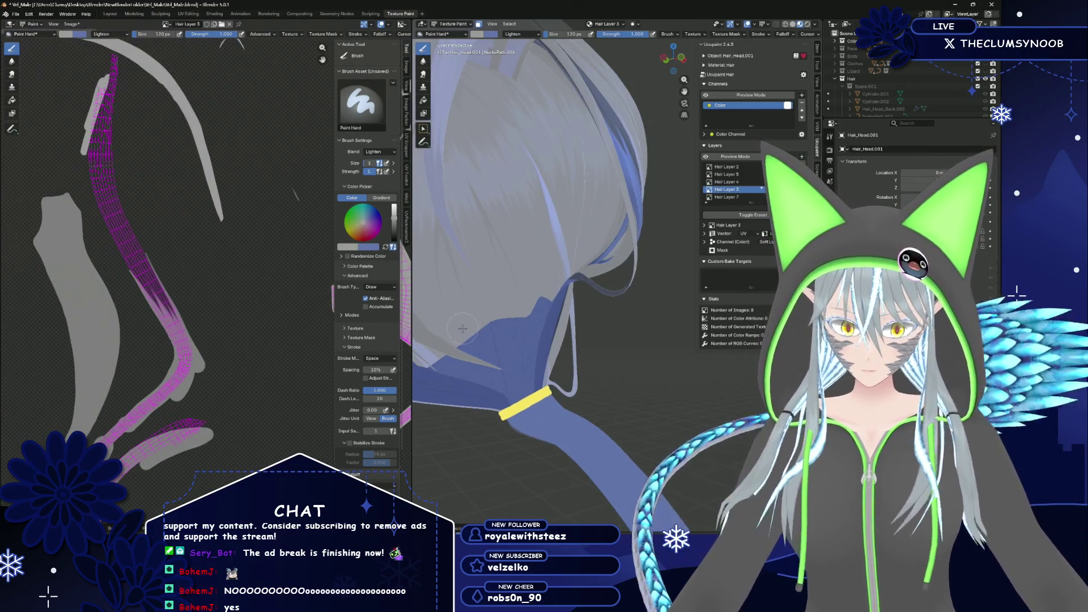
shift+middle_drag(463, 328, 567, 264)
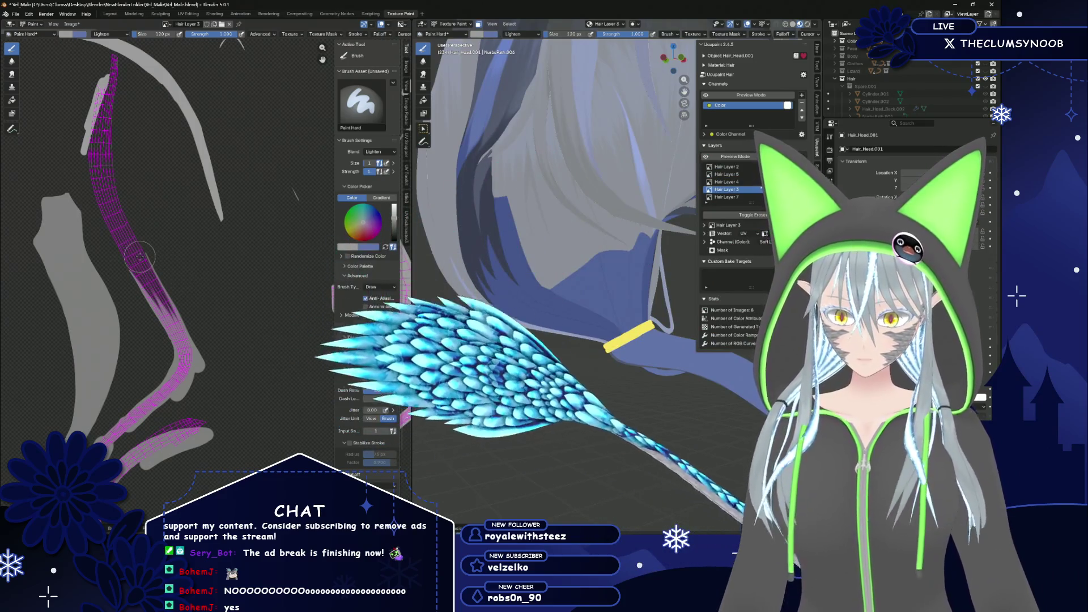
mouse_move(470, 272)
middle_down()
mouse_move(491, 273)
mouse_move(543, 230)
mouse_move(532, 249)
mouse_move(612, 255)
middle_up()
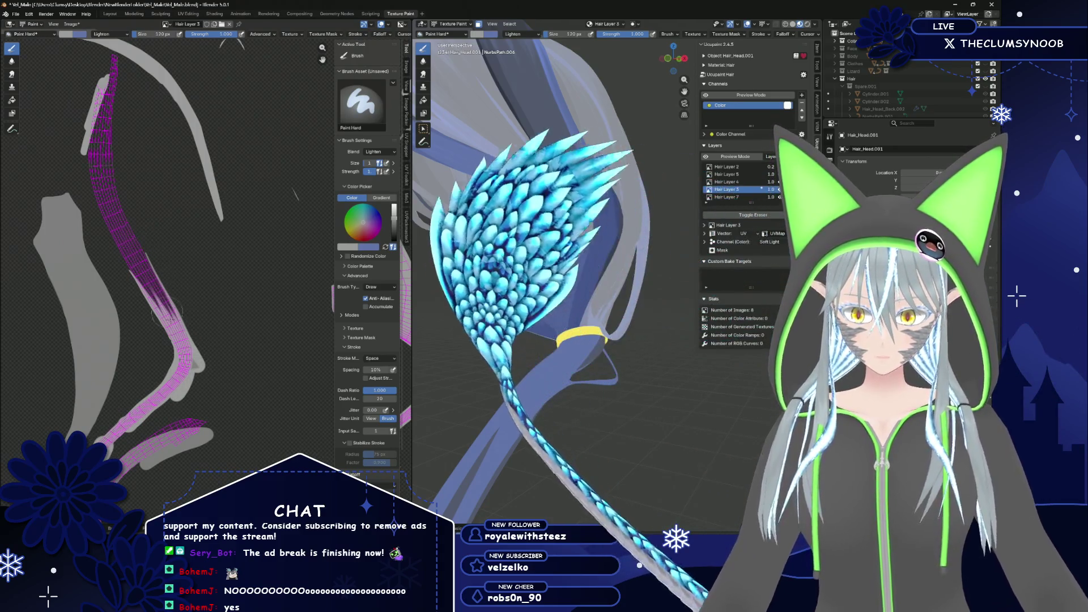
middle_drag(487, 340, 498, 328)
alt+middle_drag(583, 247, 585, 313)
scroll(502, 311, up, 5)
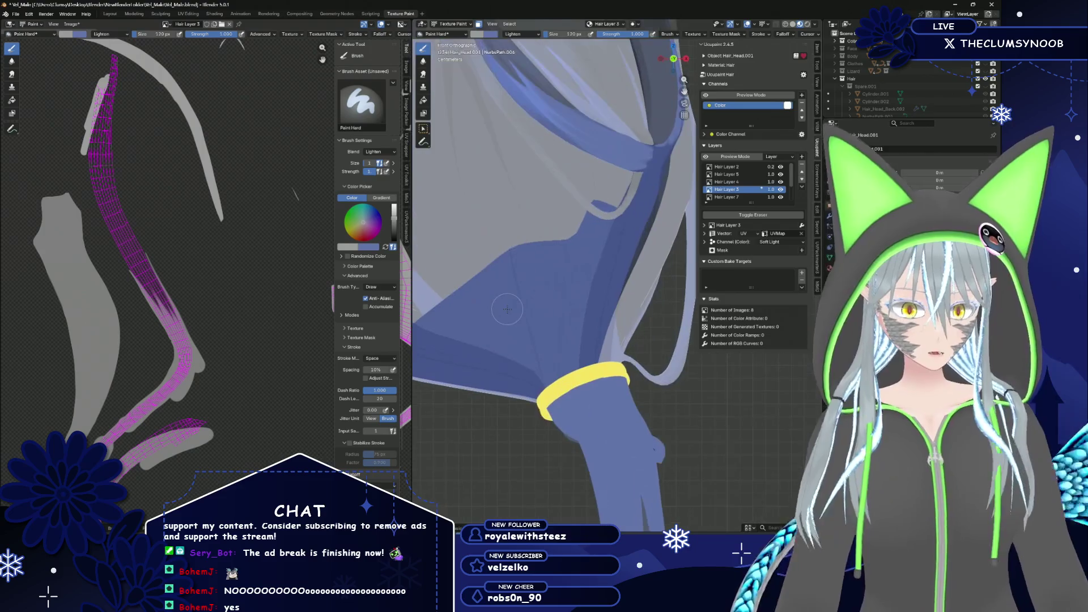
mouse_move(504, 305)
middle_down()
mouse_move(516, 287)
mouse_move(510, 296)
middle_up()
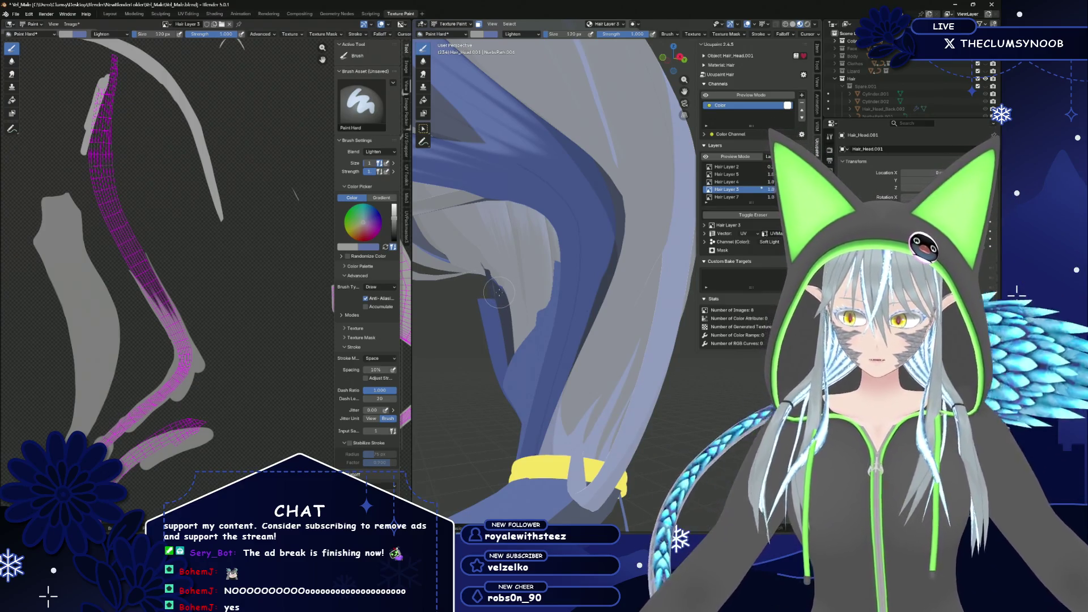
scroll(179, 321, down, 1)
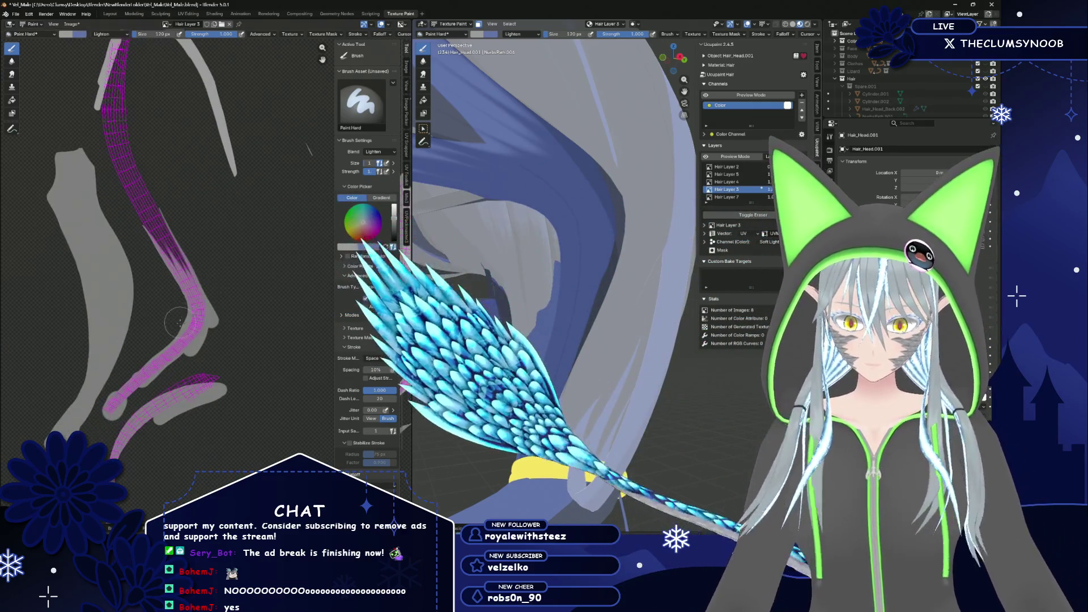
scroll(178, 321, up, 1)
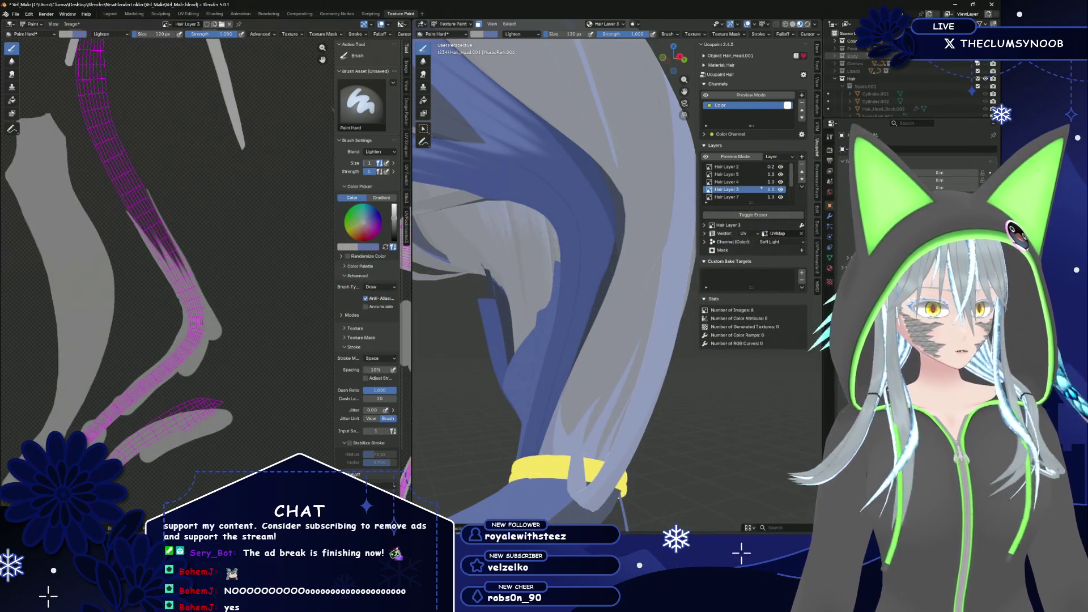
click(984, 93)
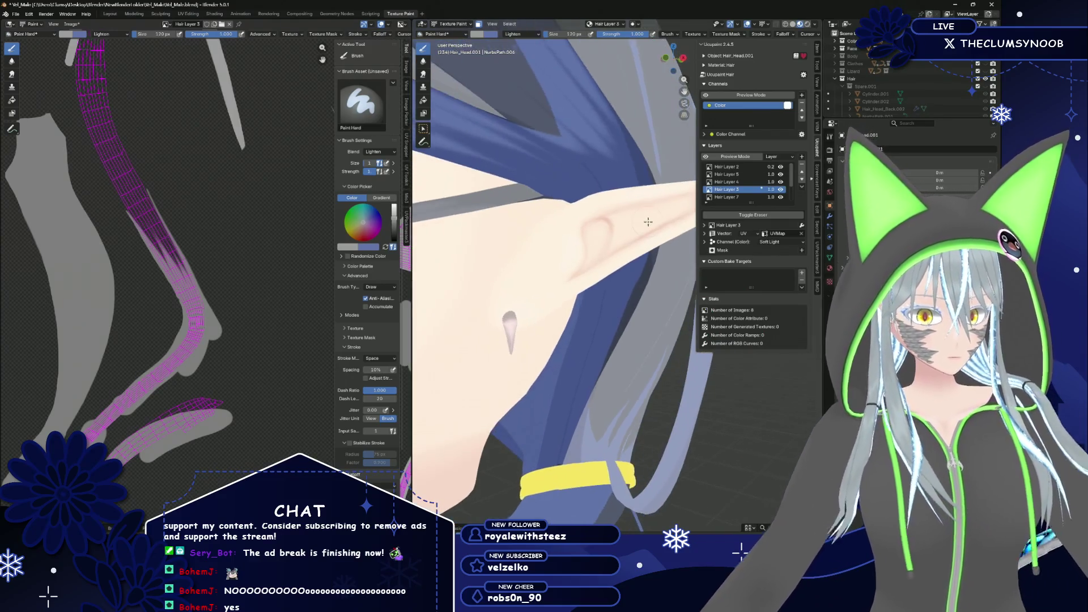
Move from front view to an angled close-up of the elf ear
key(KP_1)
scroll(555, 343, down, 2)
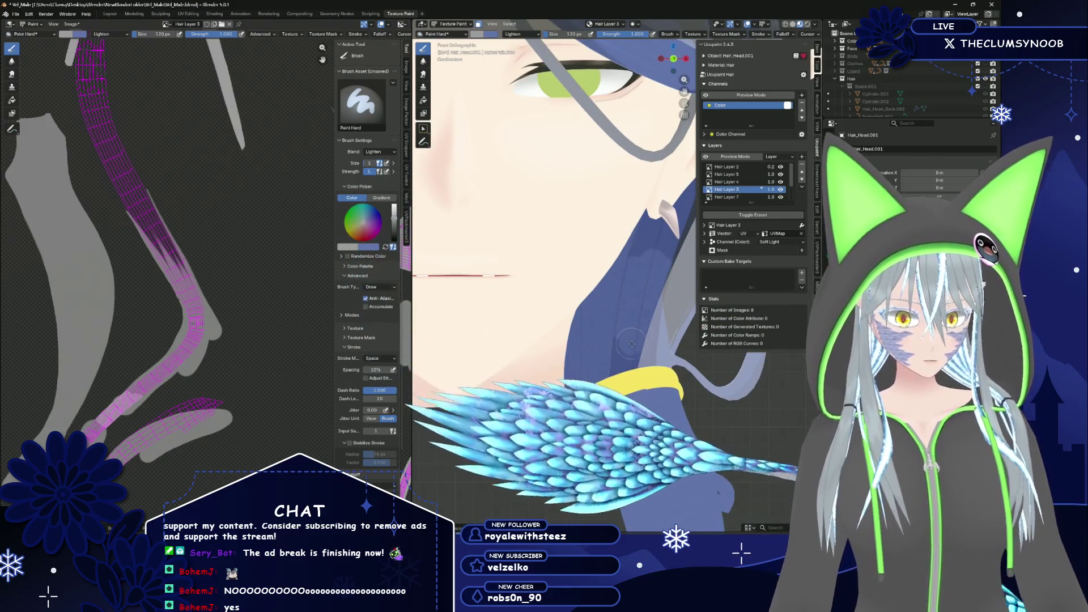
middle_drag(552, 306, 561, 204)
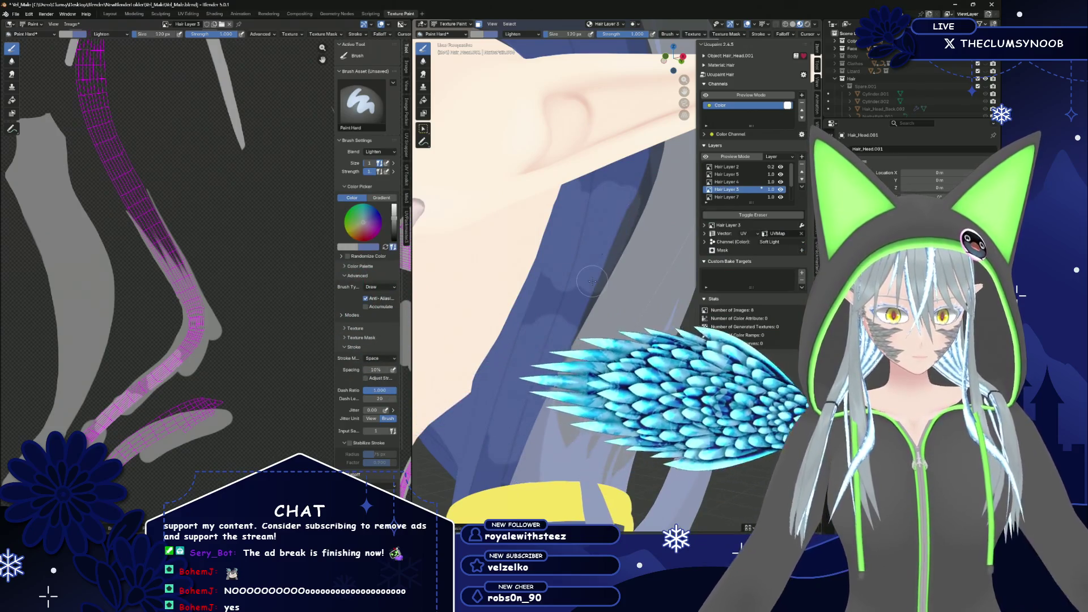
middle_drag(612, 216, 608, 216)
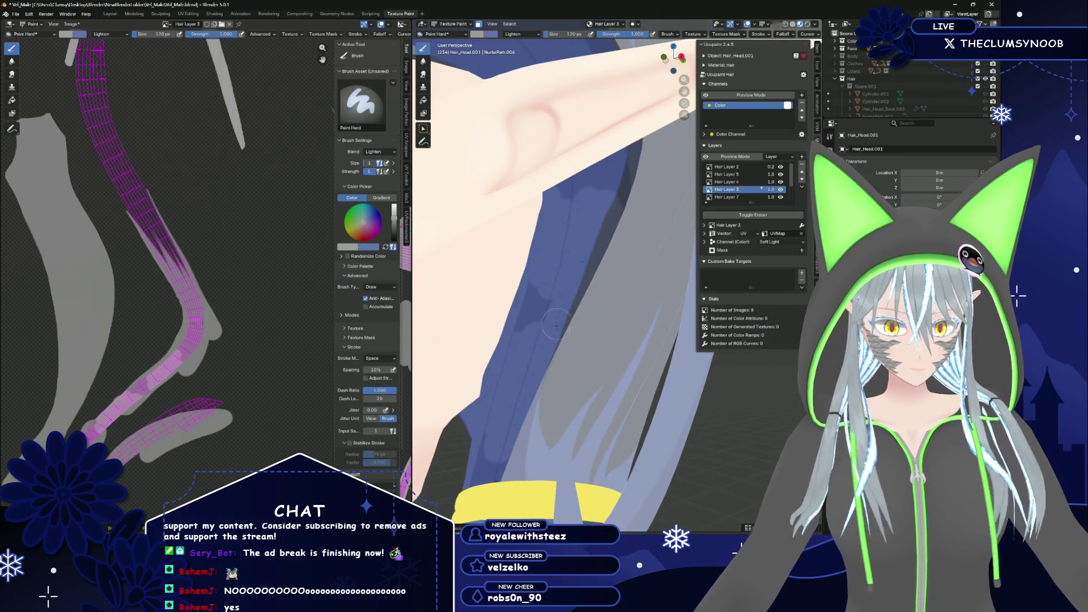
scroll(139, 308, up, 4)
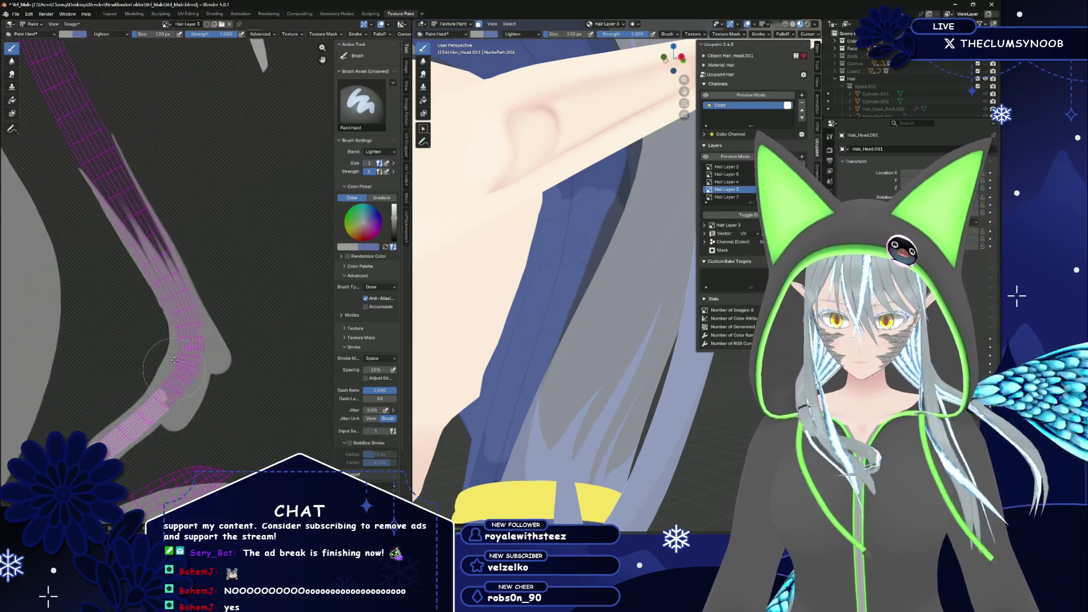
Set the brush size to 55 px and paint a lighter patch on the hair island
click(110, 305)
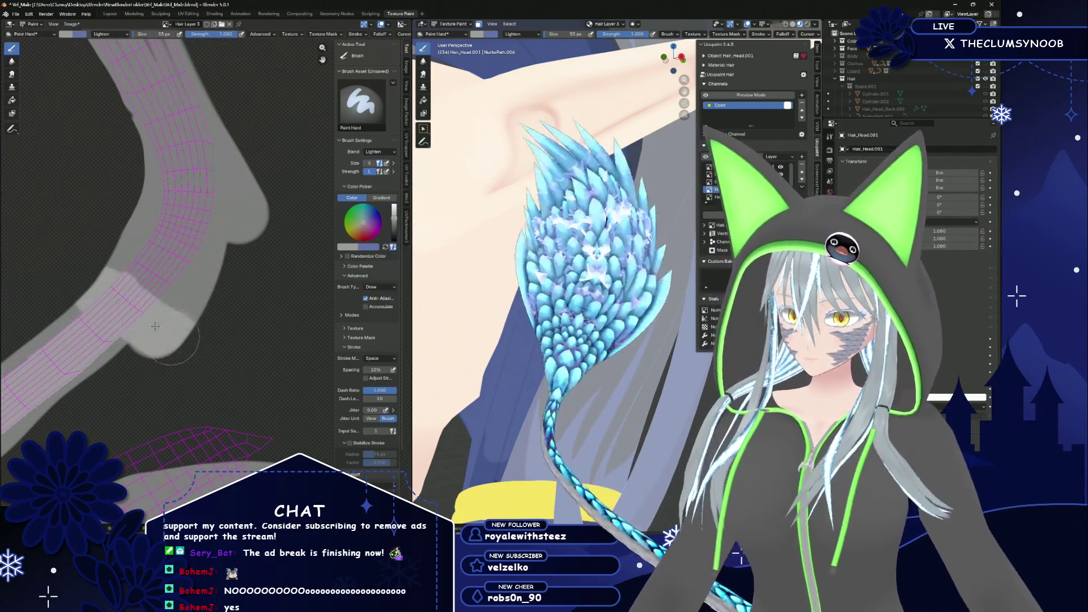
mouse_move(86, 343)
middle_down()
mouse_move(200, 269)
mouse_move(202, 238)
mouse_move(226, 212)
middle_up()
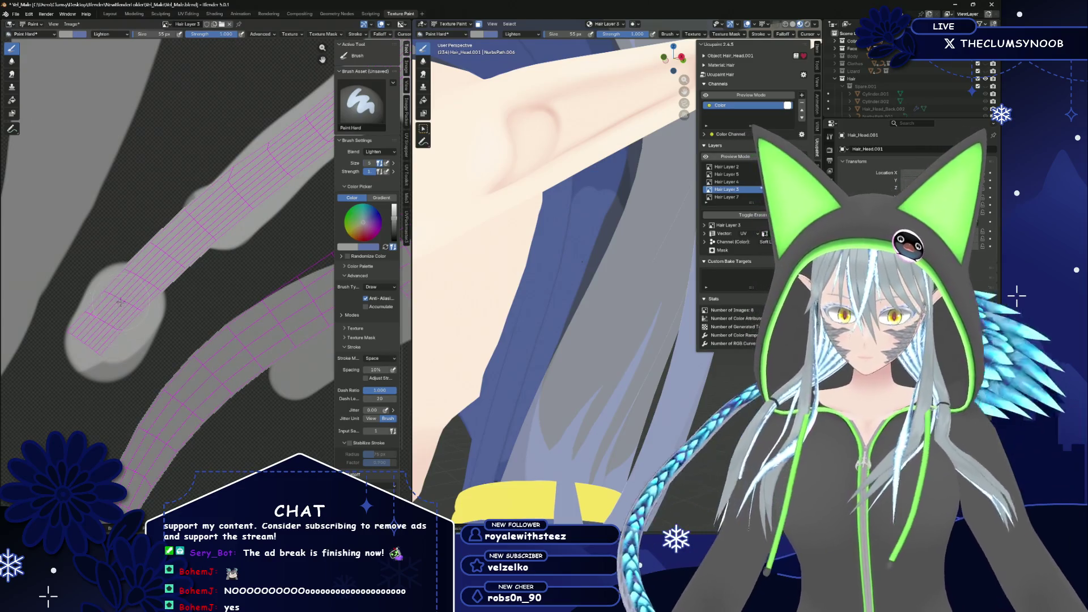
scroll(121, 302, up, 2)
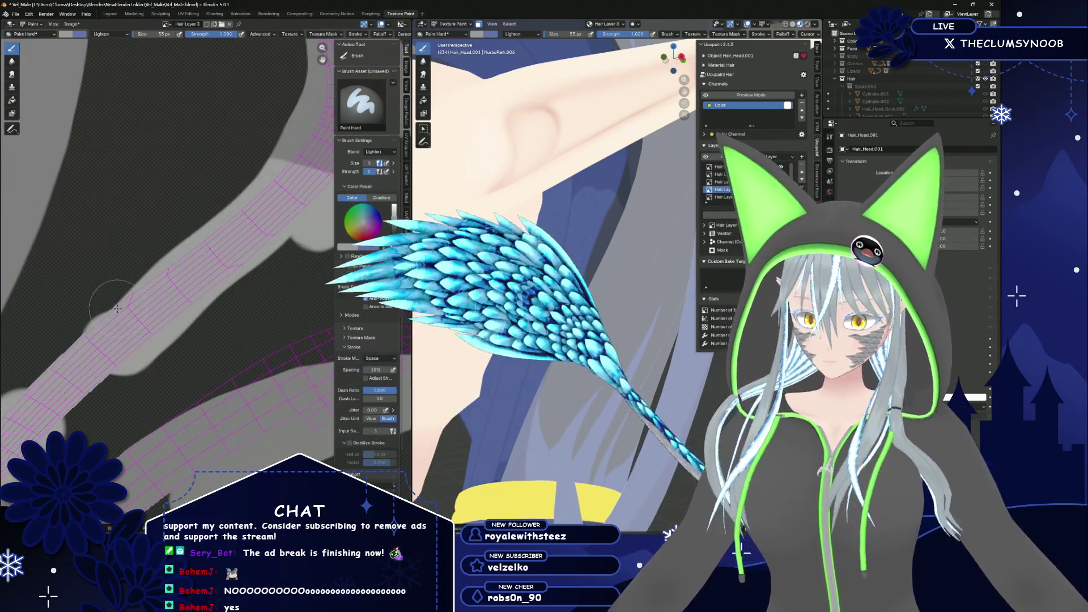
scroll(117, 309, down, 2)
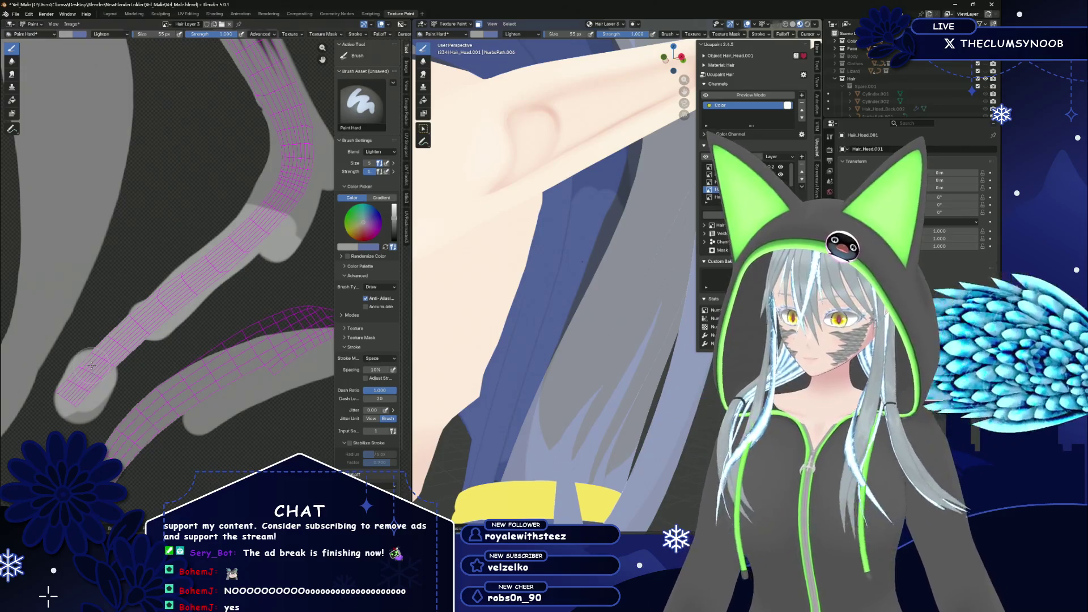
scroll(202, 291, up, 4)
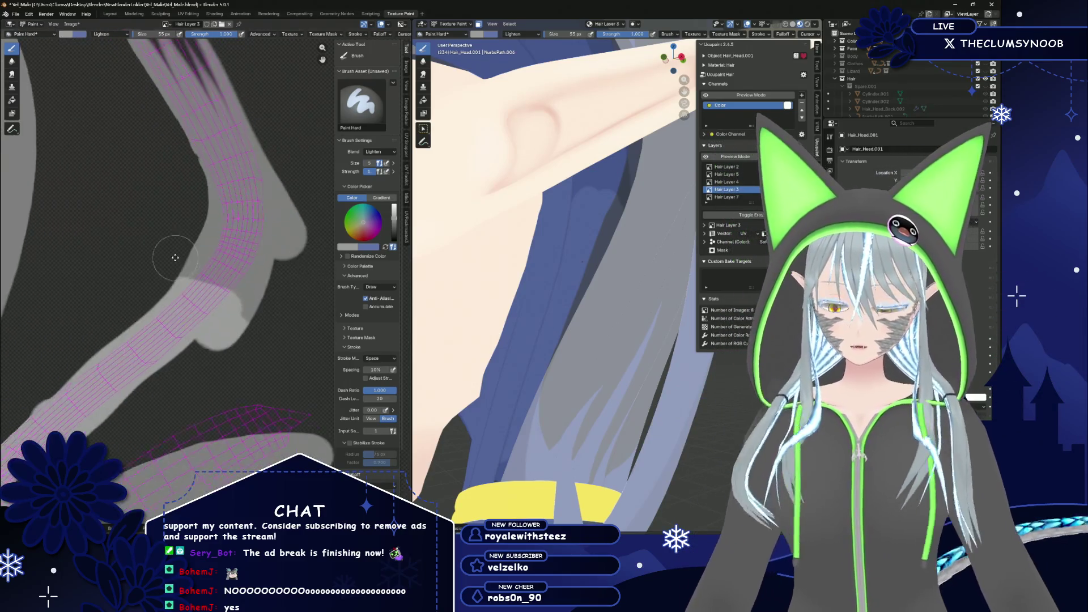
scroll(130, 293, down, 1)
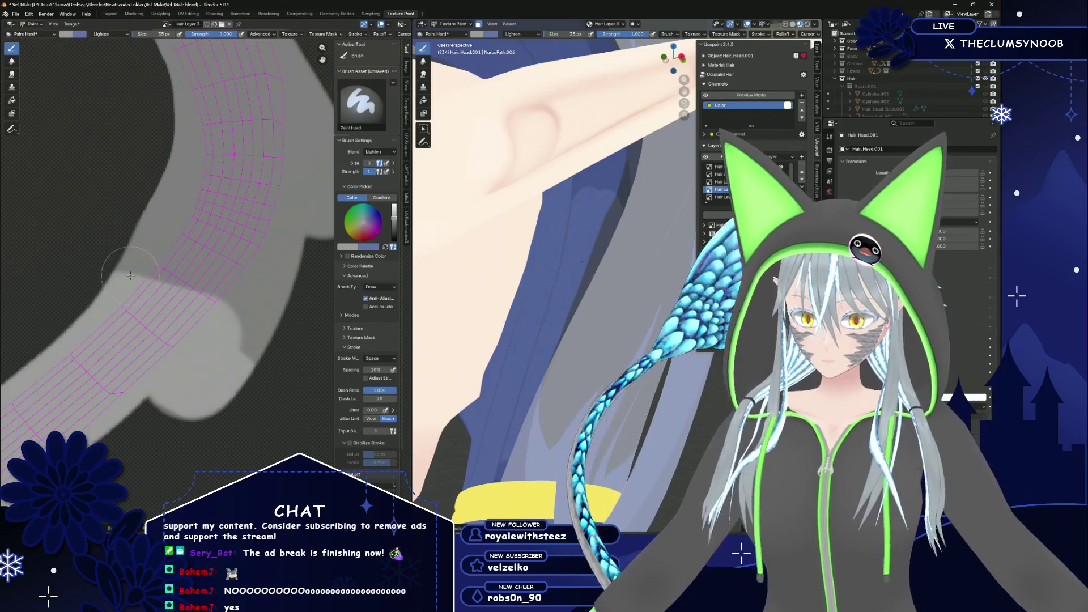
mouse_move(129, 276)
mouse_down()
mouse_move(167, 271)
mouse_move(116, 269)
mouse_move(181, 310)
mouse_up()
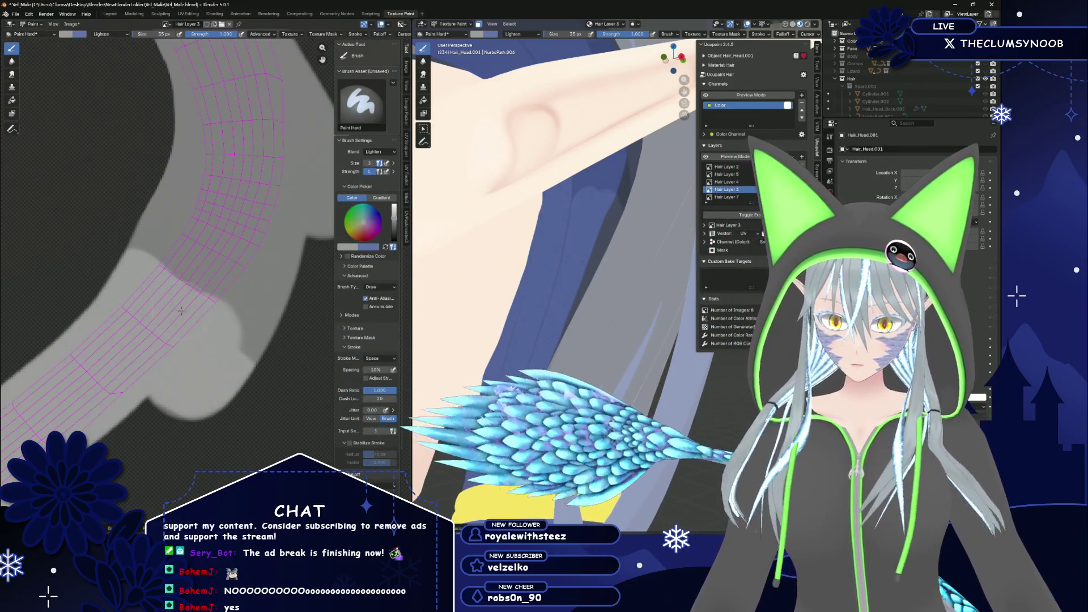
Switch the brush blending to Mix and paint a darker shading band along the hair strand
mouse_move(468, 261)
middle_down()
mouse_move(445, 250)
mouse_move(451, 262)
middle_up()
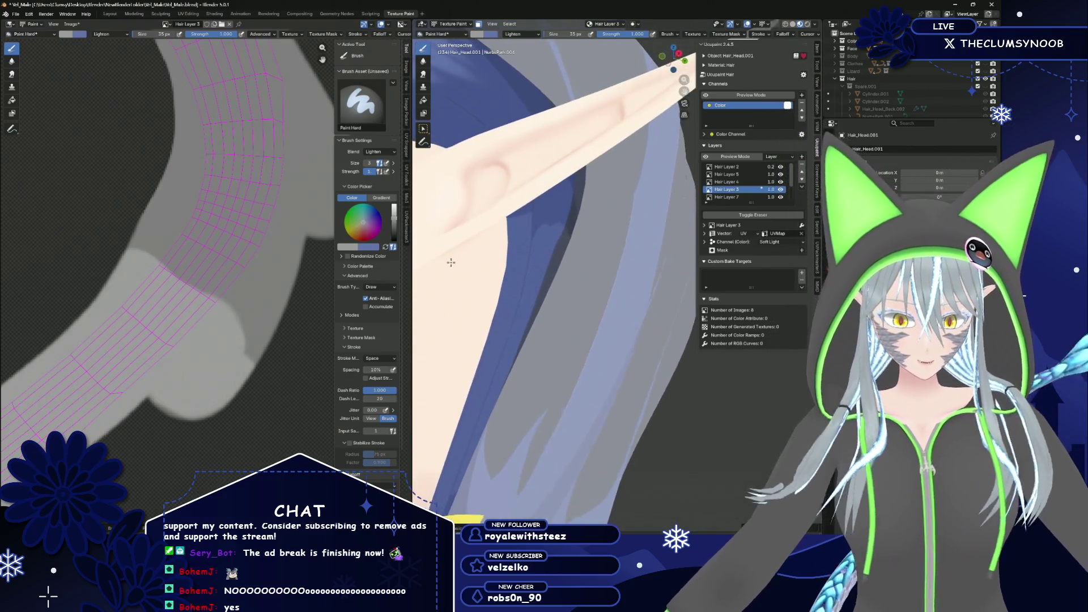
scroll(189, 276, up, 1)
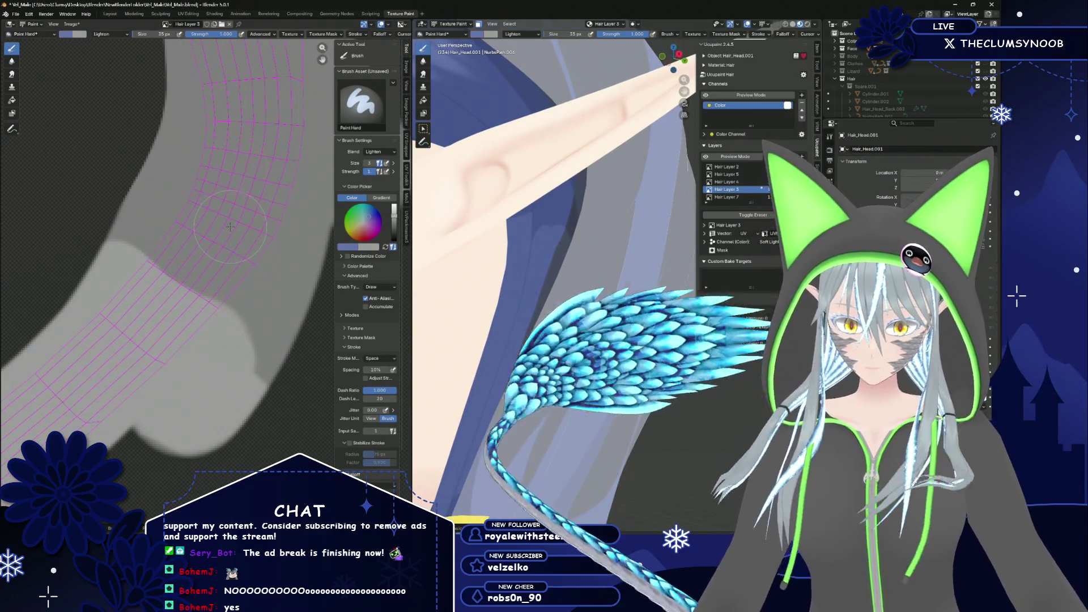
click(374, 152)
click(374, 163)
scroll(194, 173, up, 2)
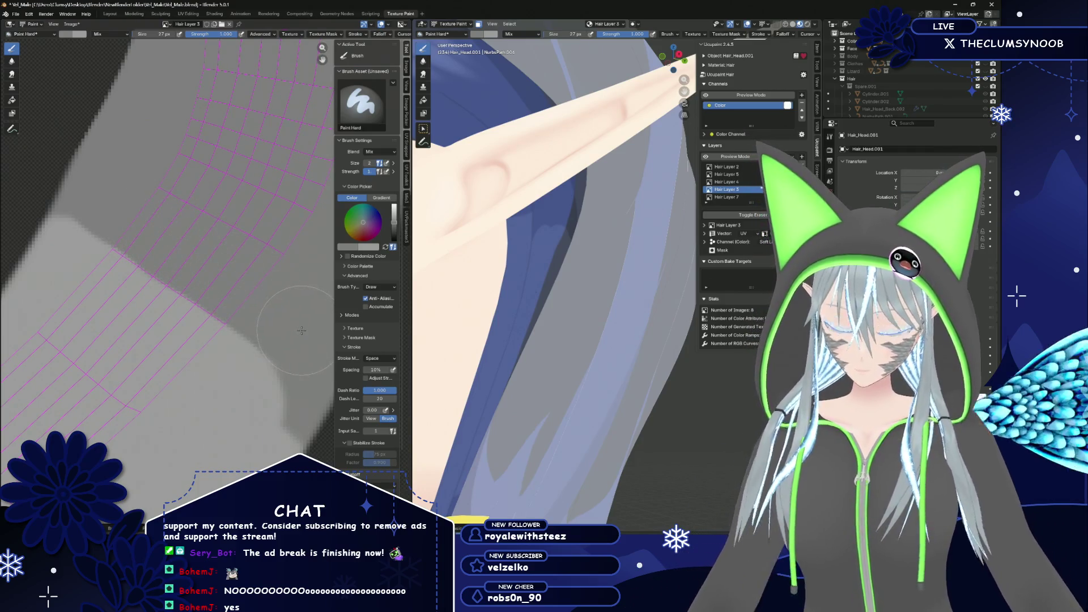
scroll(264, 308, down, 1)
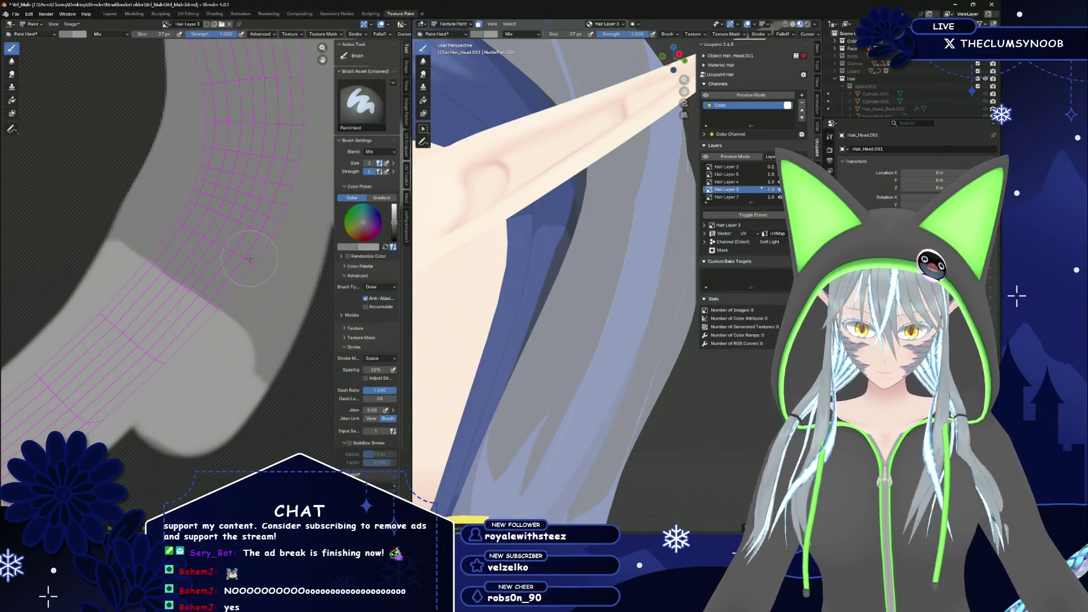
scroll(238, 263, up, 1)
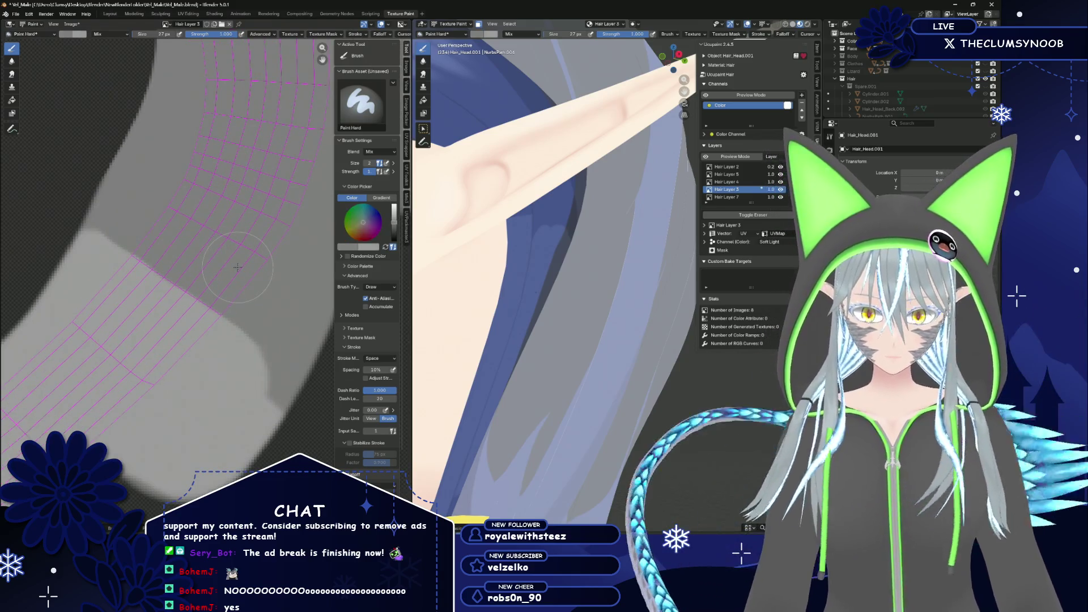
scroll(238, 267, up, 1)
scroll(446, 251, up, 3)
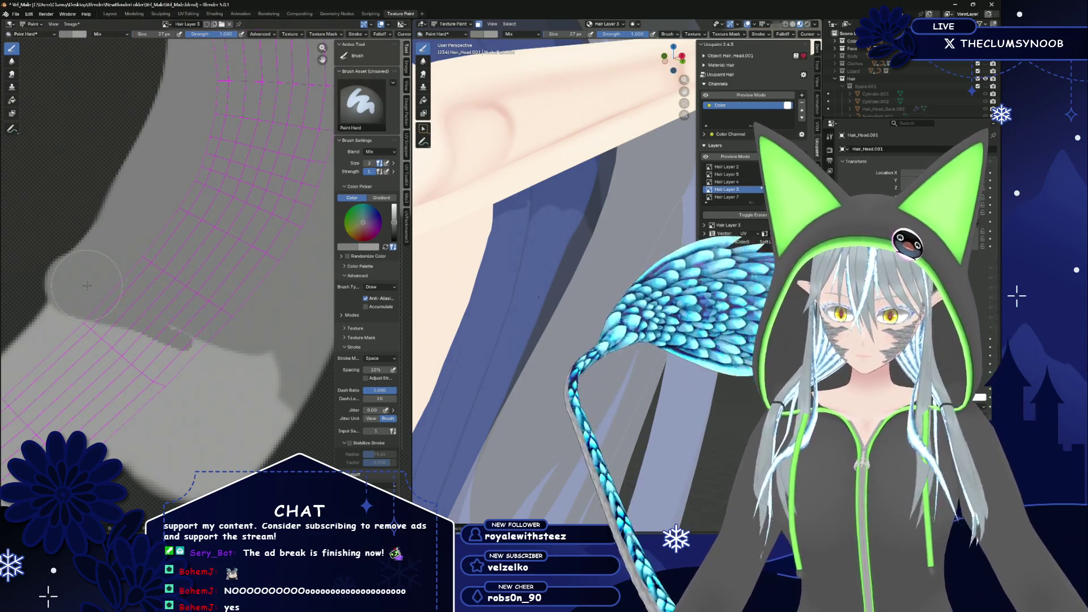
drag(86, 285, 281, 337)
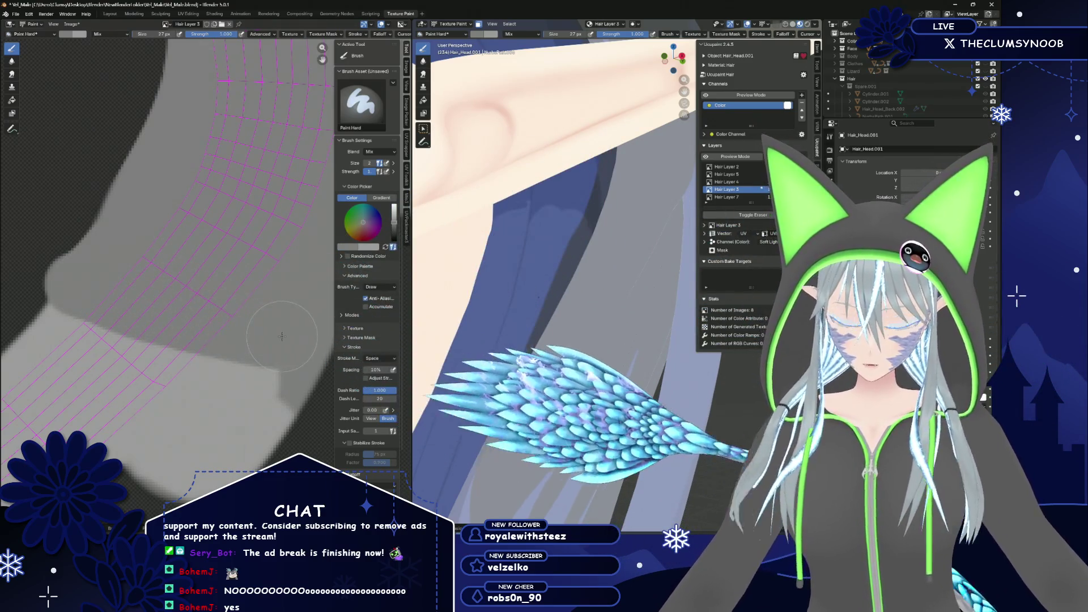
Return to front view and orbit to look at the ear again
key(KP_1)
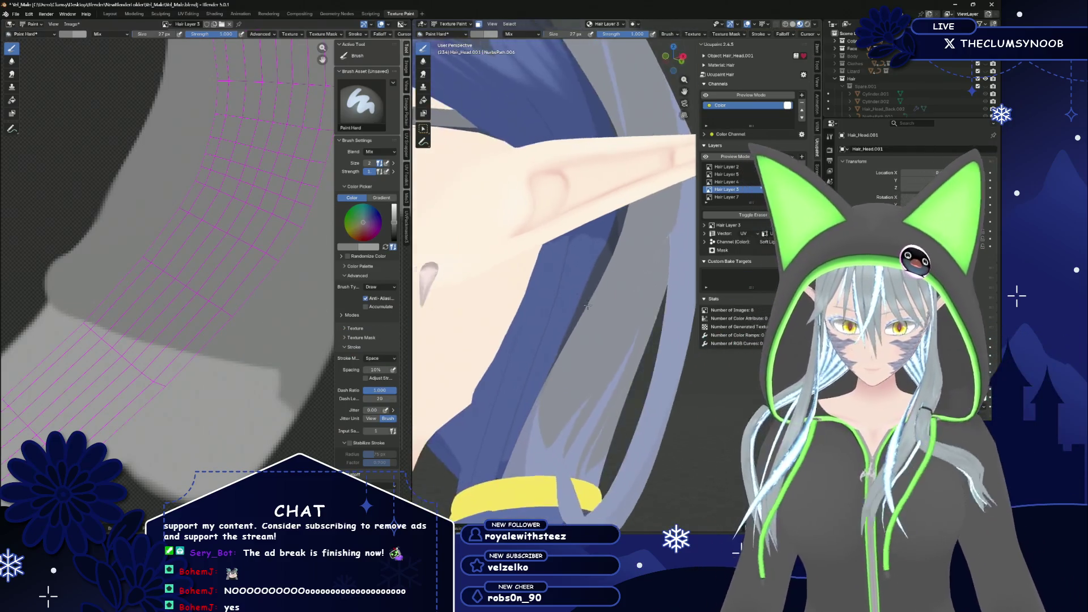
scroll(607, 315, down, 2)
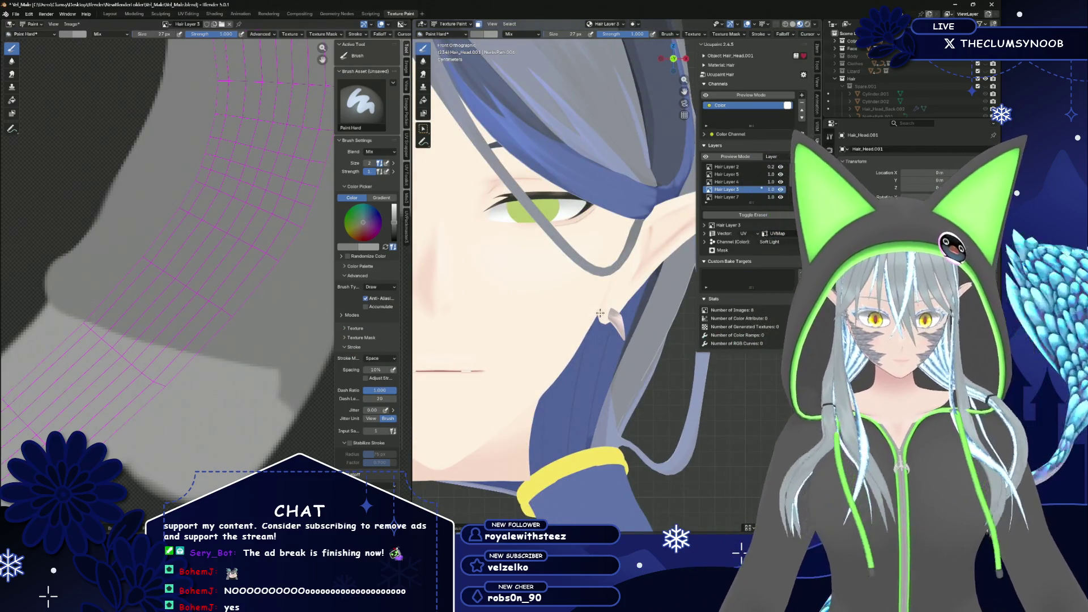
middle_drag(600, 313, 521, 319)
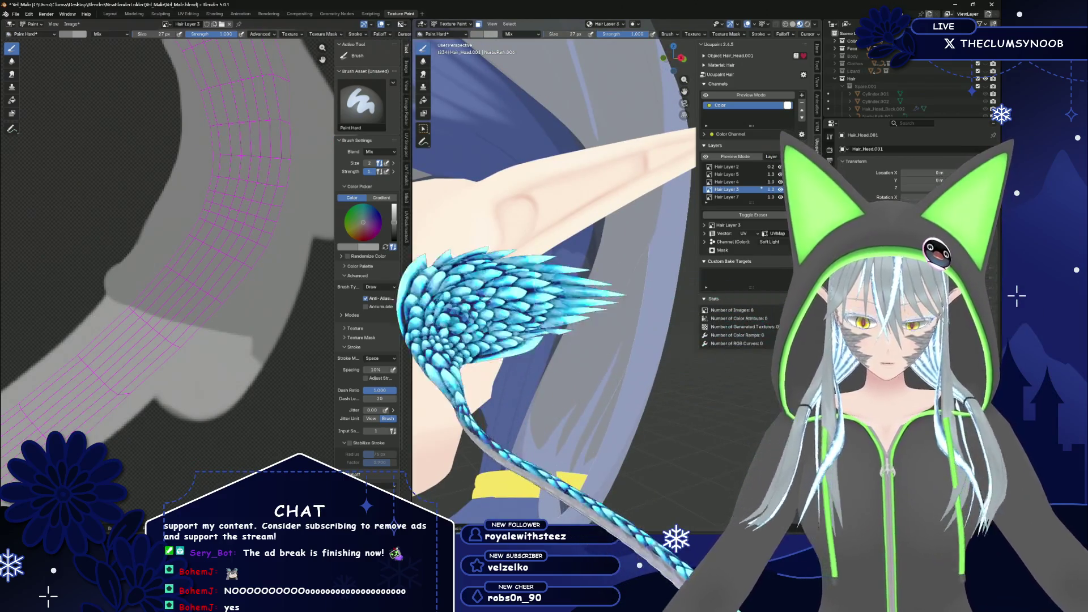
scroll(144, 289, down, 4)
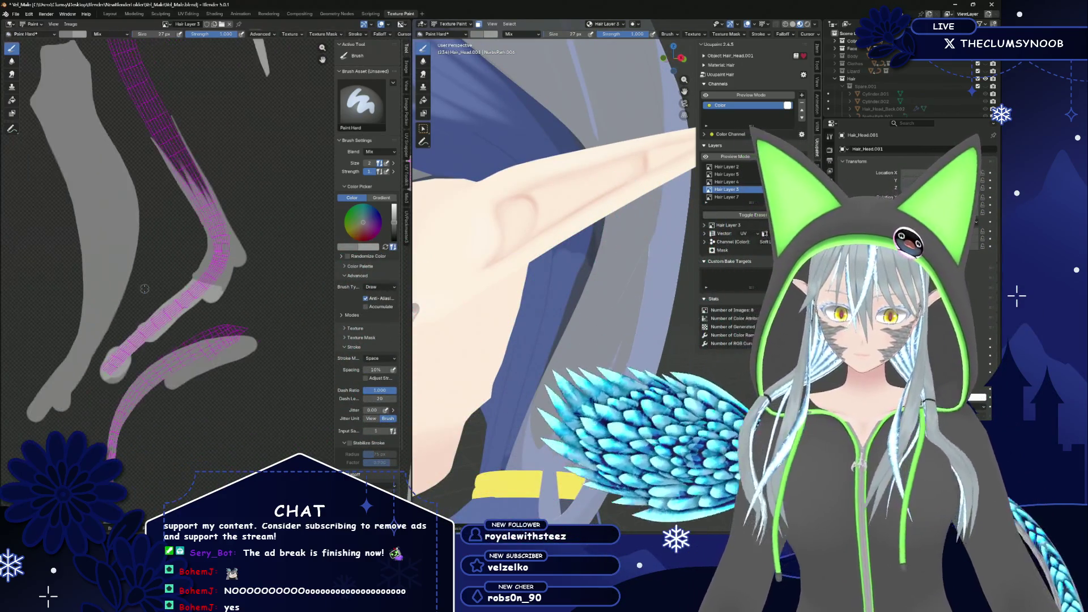
Zoom the Image Editor until the strand island beside the ear is enlarged, adjusting the viewport
scroll(144, 289, down, 2)
scroll(145, 289, down, 2)
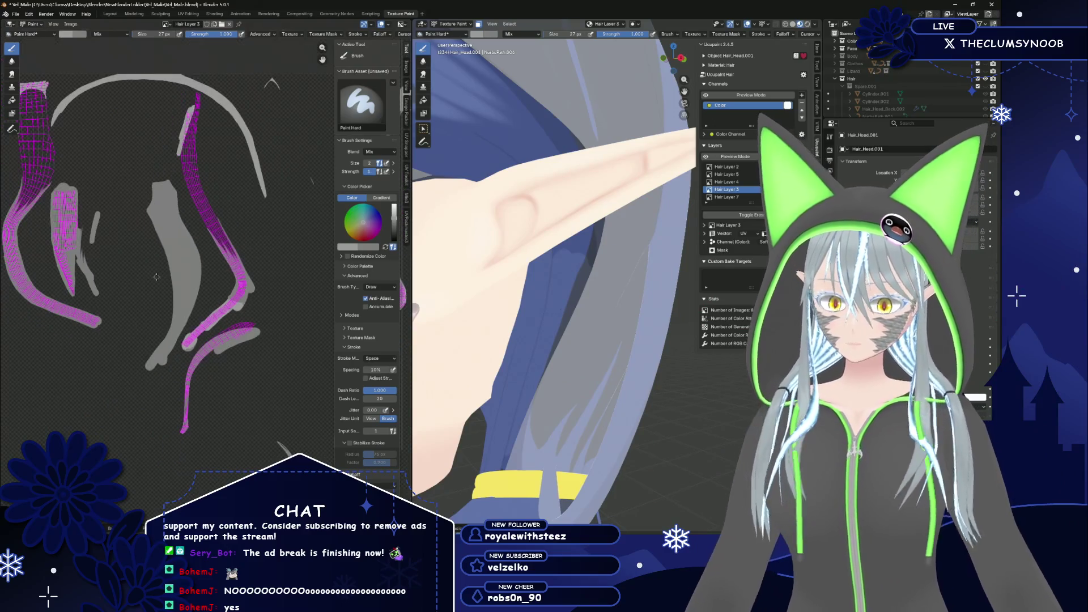
scroll(144, 238, up, 6)
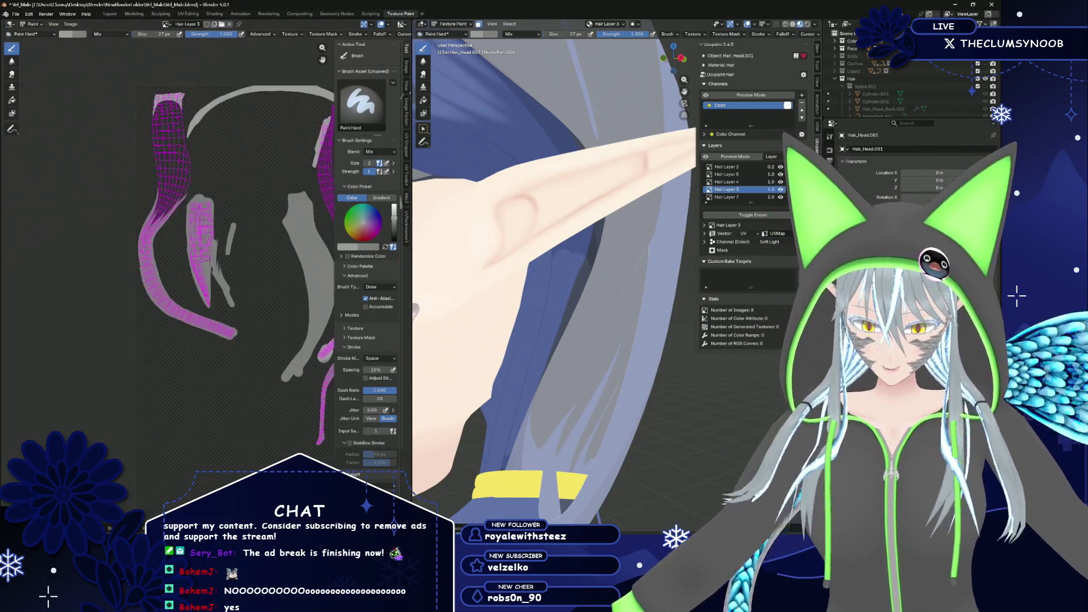
scroll(155, 287, down, 5)
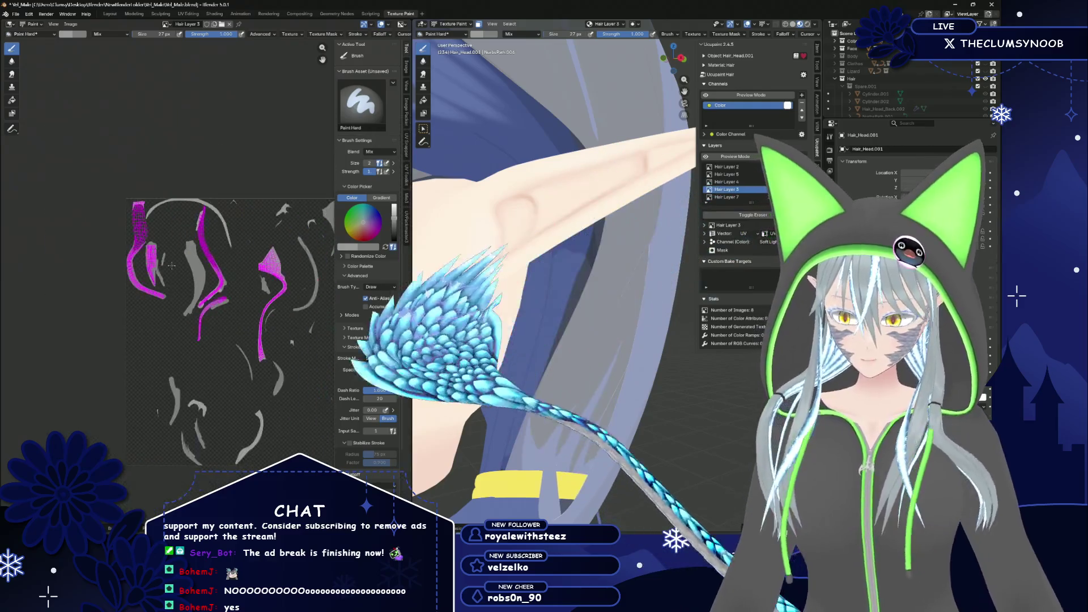
scroll(145, 252, up, 5)
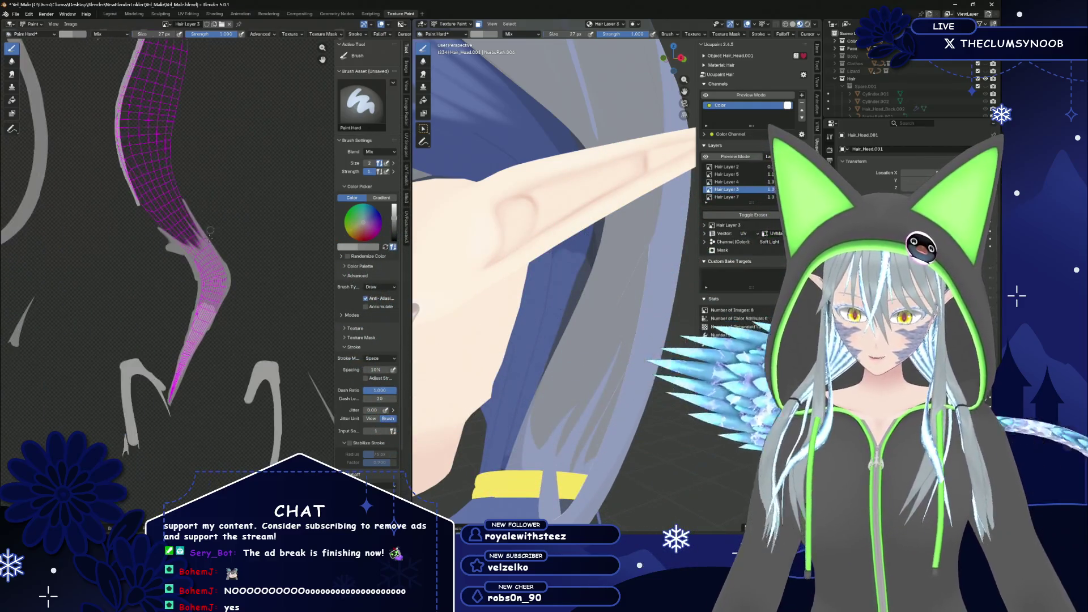
scroll(160, 253, up, 2)
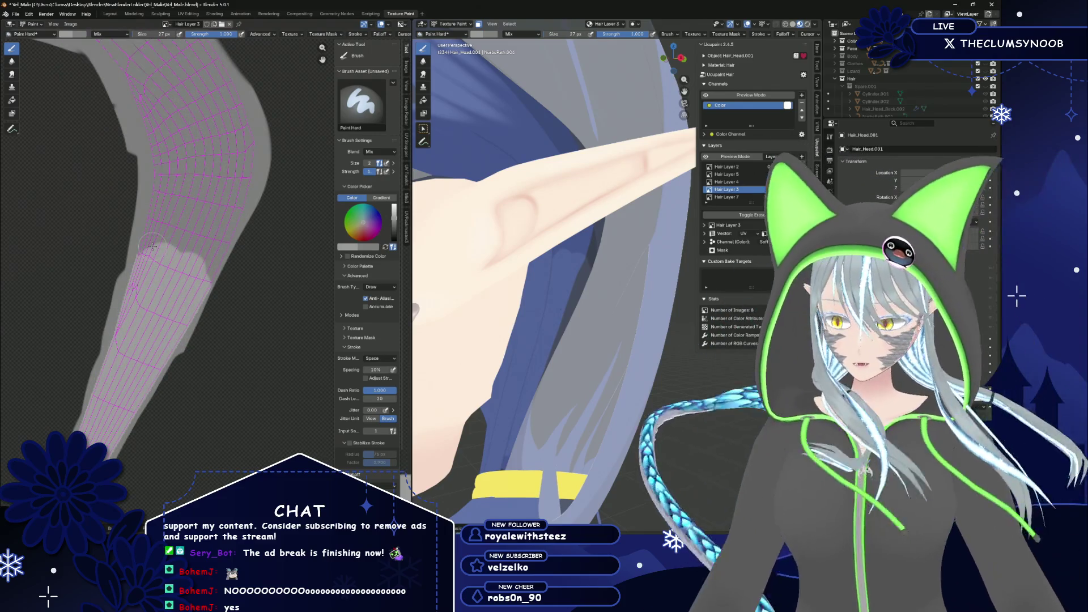
scroll(153, 249, up, 1)
middle_drag(464, 263, 470, 266)
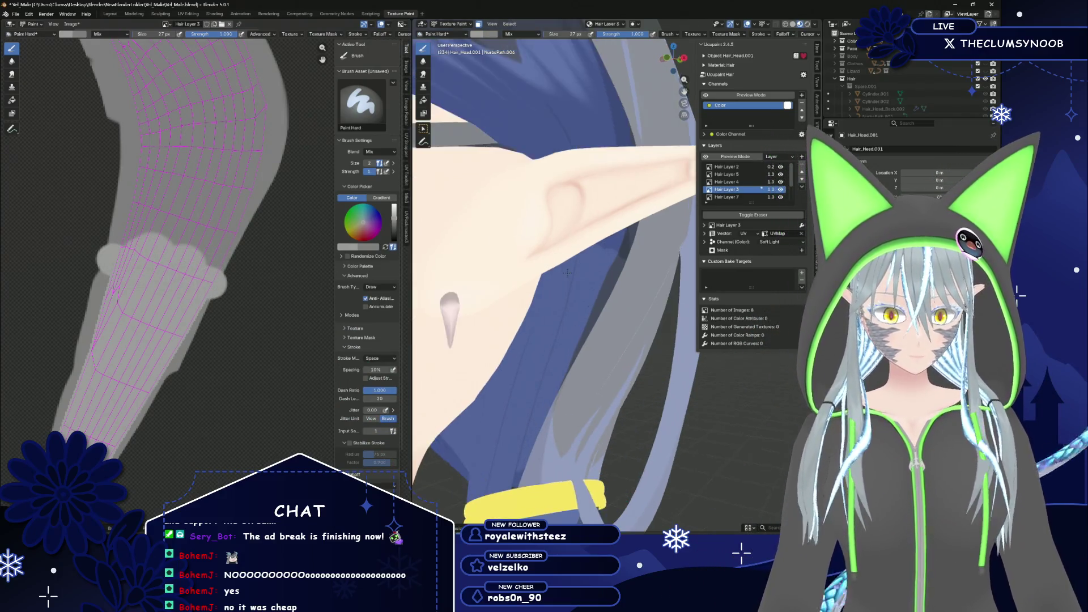
Zoom to the ear, paint a thin dark line along the strand, and orbit to check it
key(KP_1)
scroll(588, 281, up, 3)
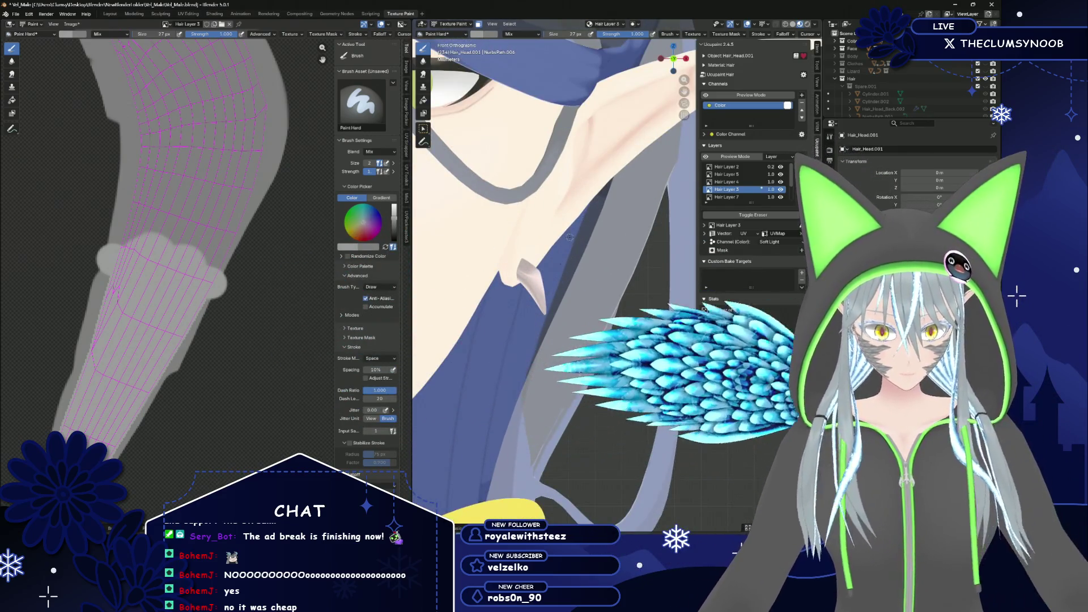
scroll(552, 236, up, 2)
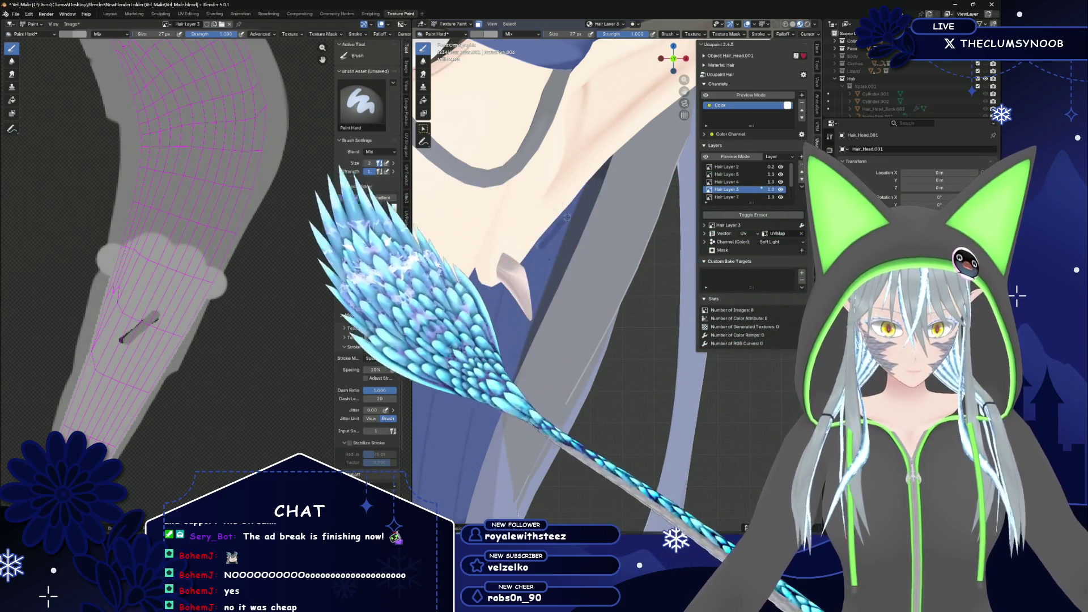
mouse_move(549, 233)
mouse_down()
mouse_move(573, 211)
mouse_move(544, 240)
mouse_up()
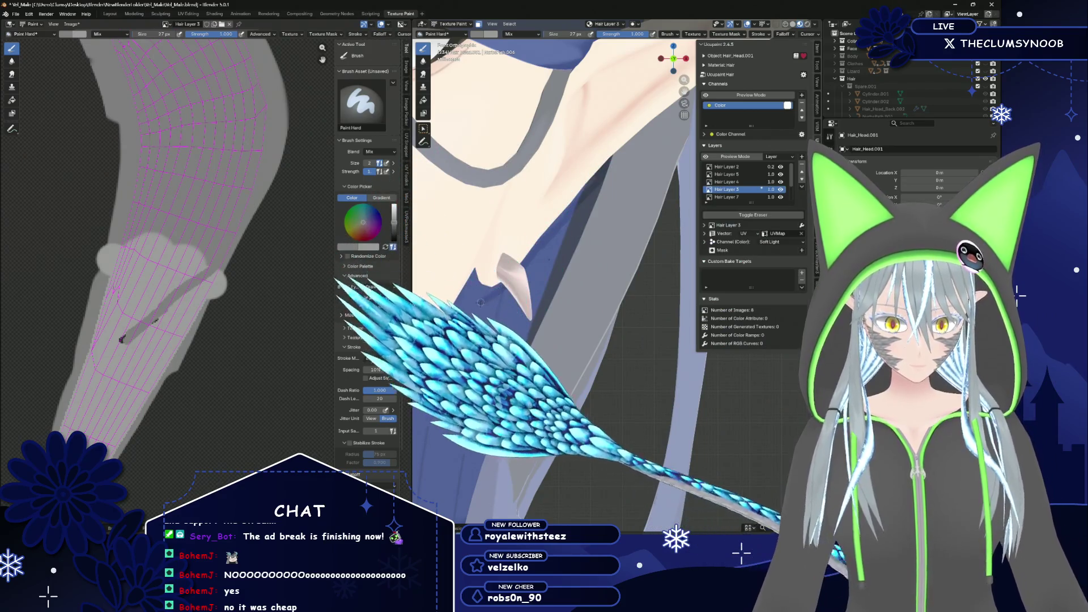
mouse_move(480, 302)
middle_down()
mouse_move(566, 240)
mouse_move(532, 244)
middle_up()
Paint dark grey over the light blotches on the strand texture, then orbit back toward the ear
scroll(285, 166, up, 2)
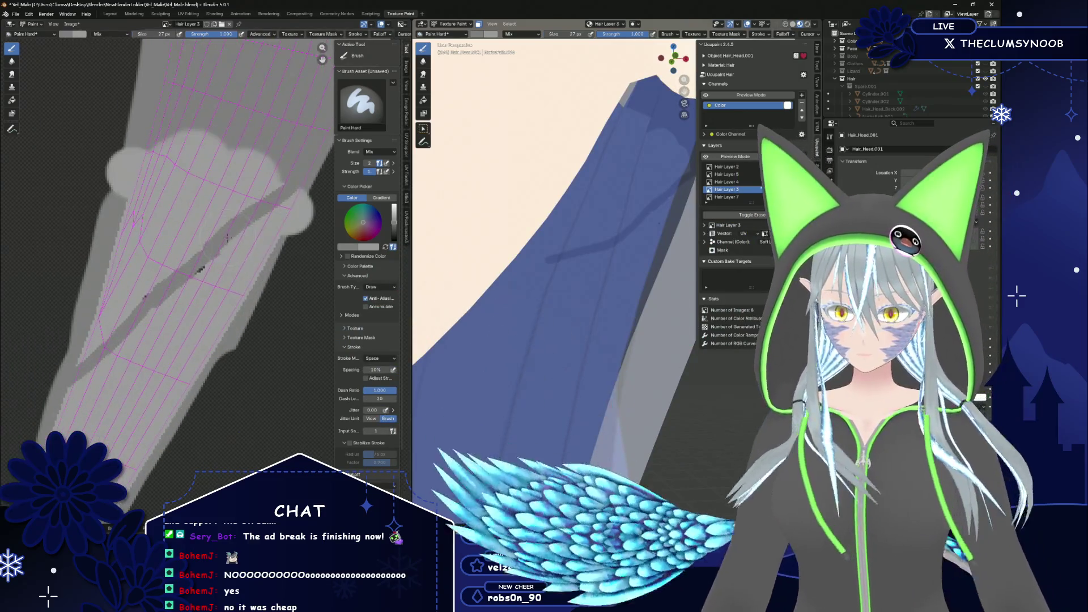
drag(285, 166, 207, 223)
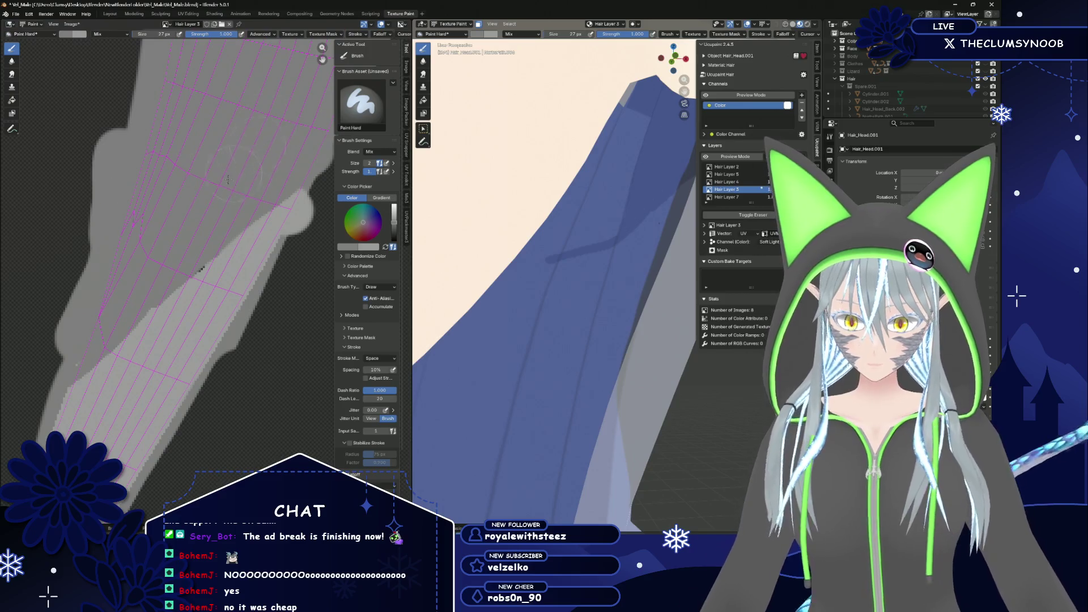
scroll(209, 215, down, 1)
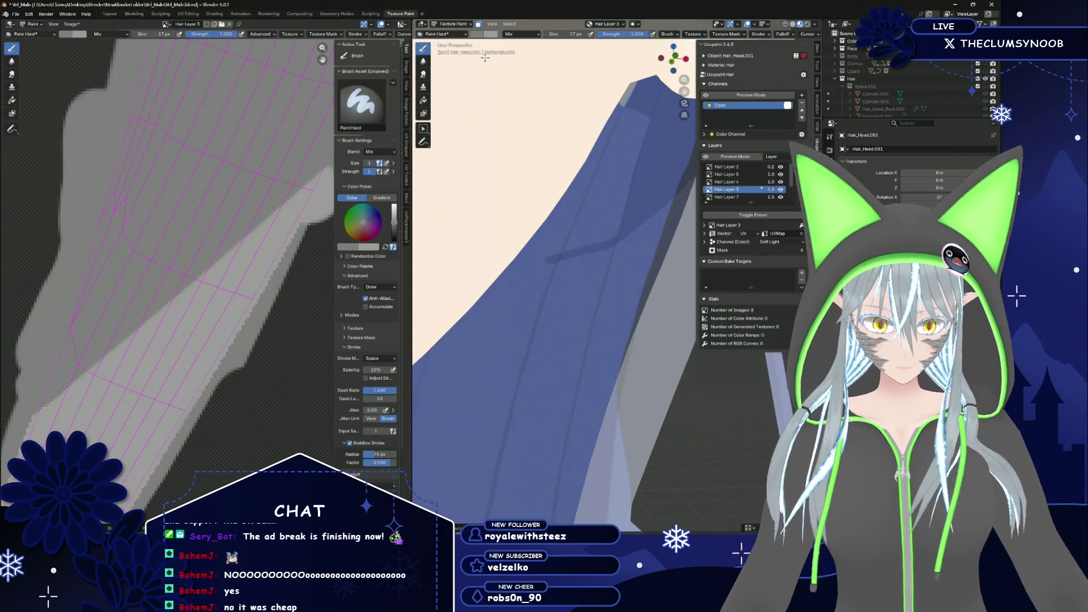
mouse_move(485, 58)
middle_down()
mouse_move(480, 208)
mouse_move(537, 224)
mouse_move(531, 300)
mouse_move(610, 299)
mouse_move(567, 300)
middle_up()
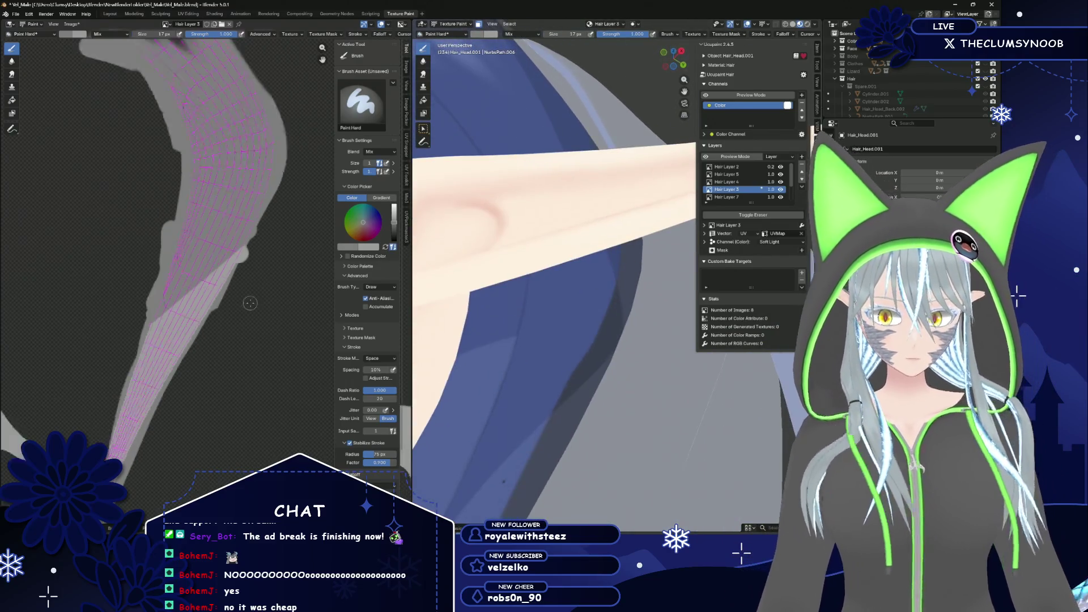
Turn off Stabilize Stroke for the Paint Hard brush
scroll(249, 303, down, 3)
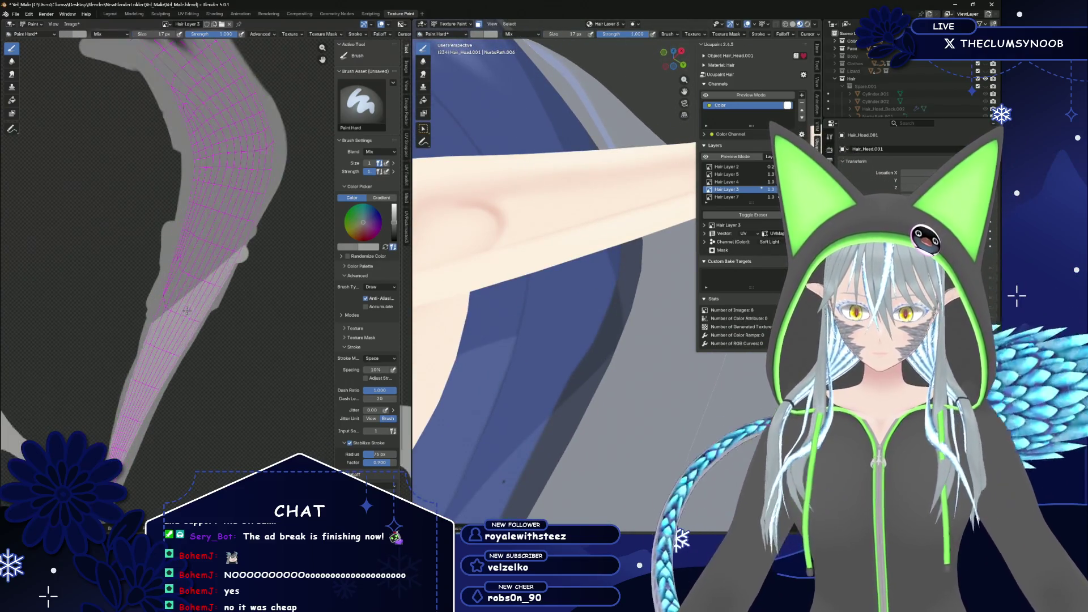
scroll(183, 309, up, 4)
scroll(183, 309, down, 3)
scroll(183, 309, up, 4)
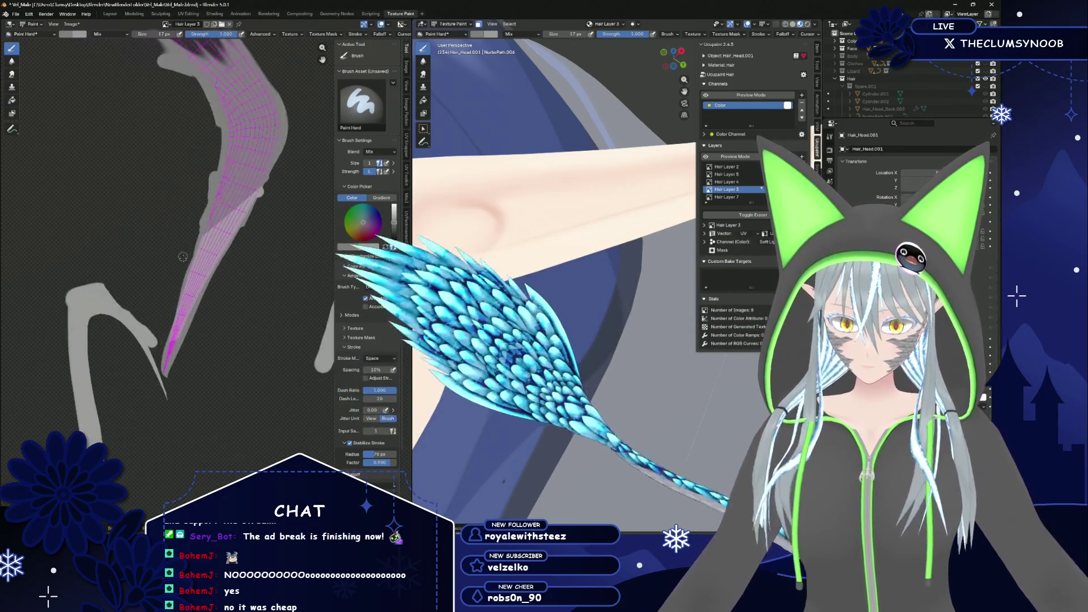
scroll(188, 259, up, 2)
key(shift+s)
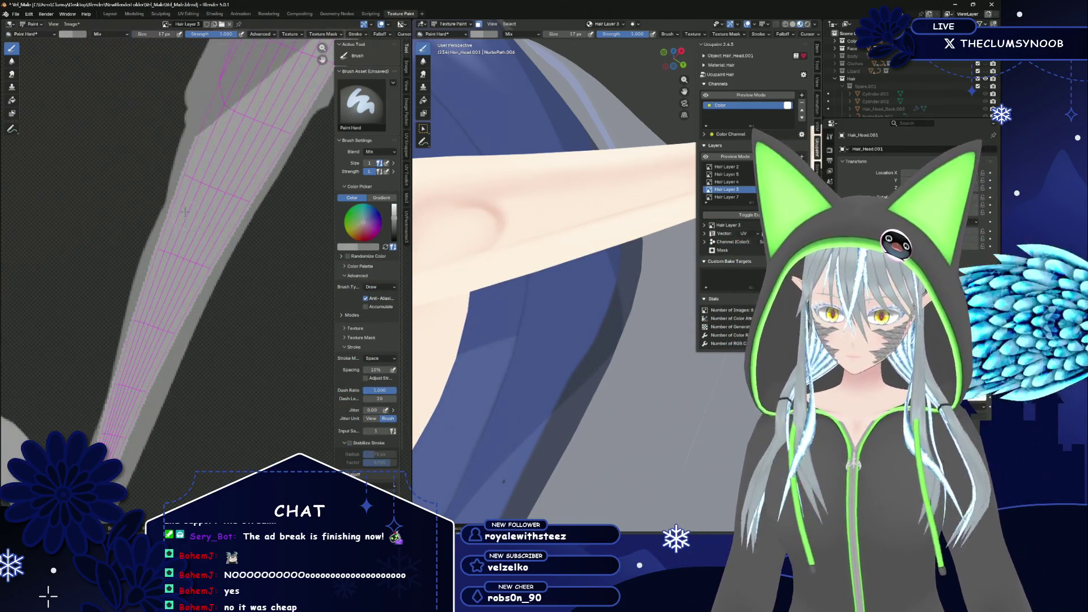
Zoom and pan the Image Editor onto the narrow tip of the strand's UV island
scroll(193, 160, up, 2)
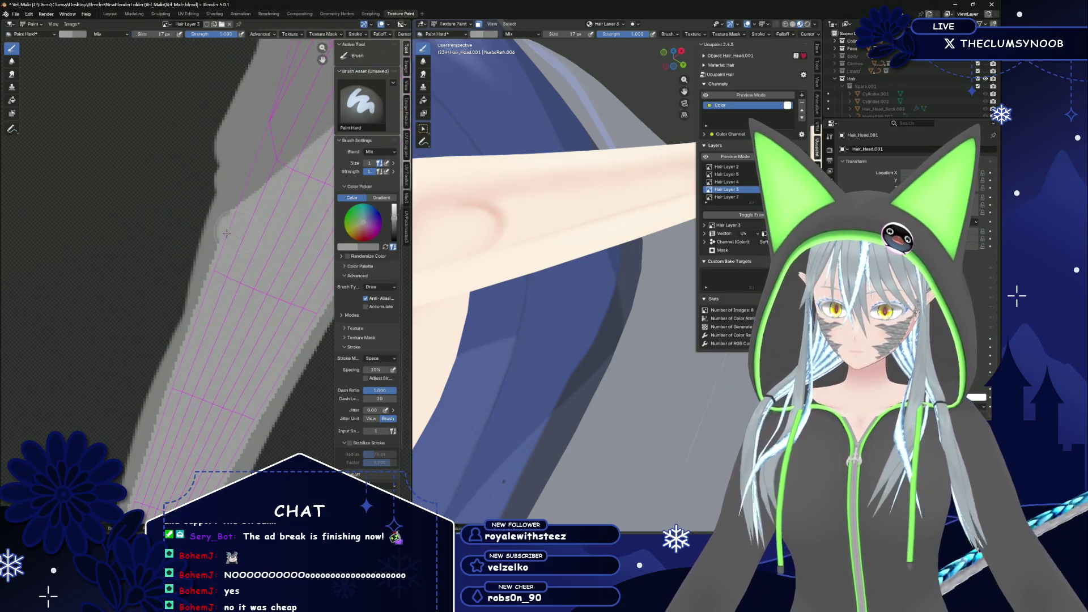
middle_drag(119, 420, 211, 306)
middle_drag(215, 360, 187, 436)
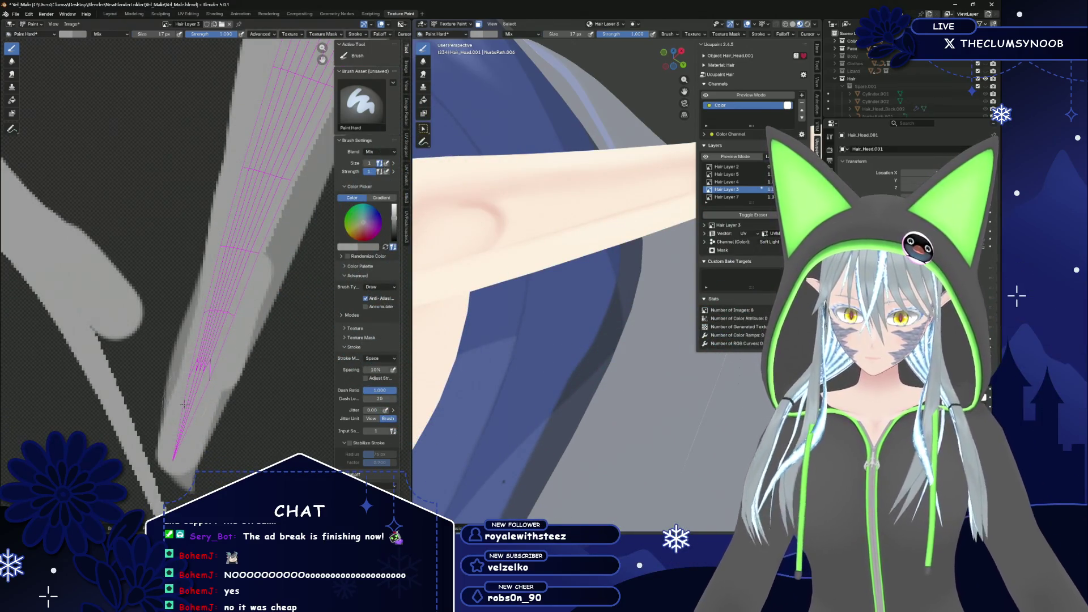
middle_drag(233, 285, 133, 343)
scroll(134, 343, up, 1)
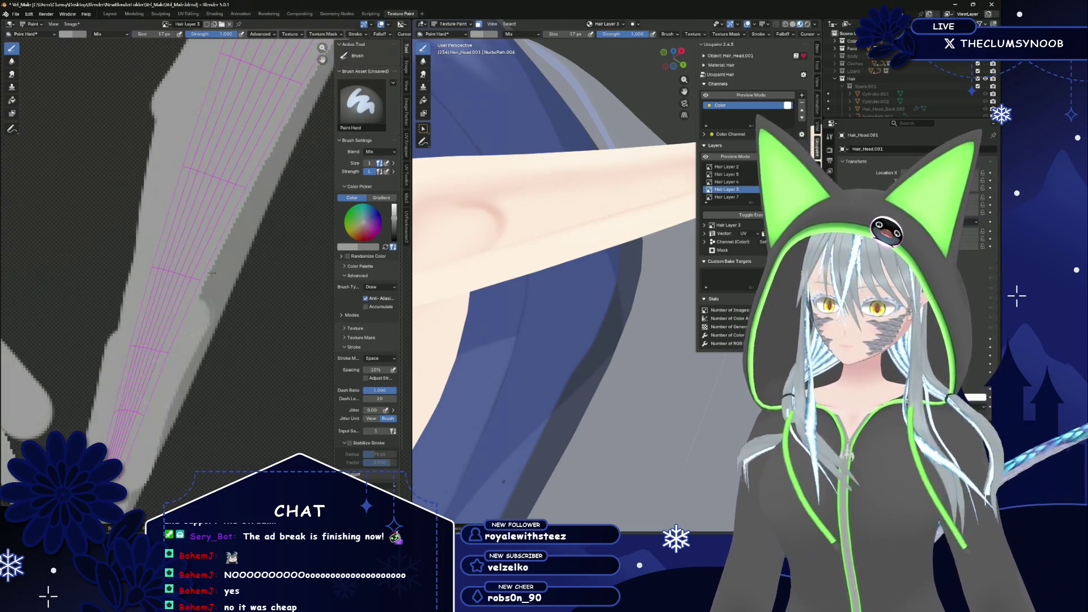